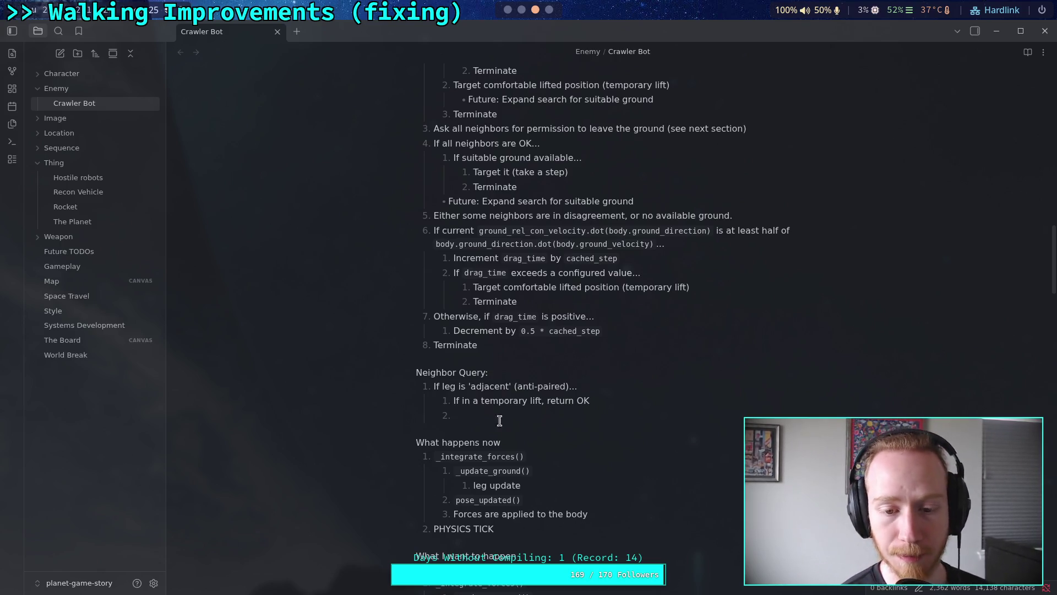
Insert a first Neighbor Query item: Store `is_paired` value, `true` when the neighbor is diagonal, `false` when adjacent.
{"action": "left_click", "coordinate": [433, 387]}
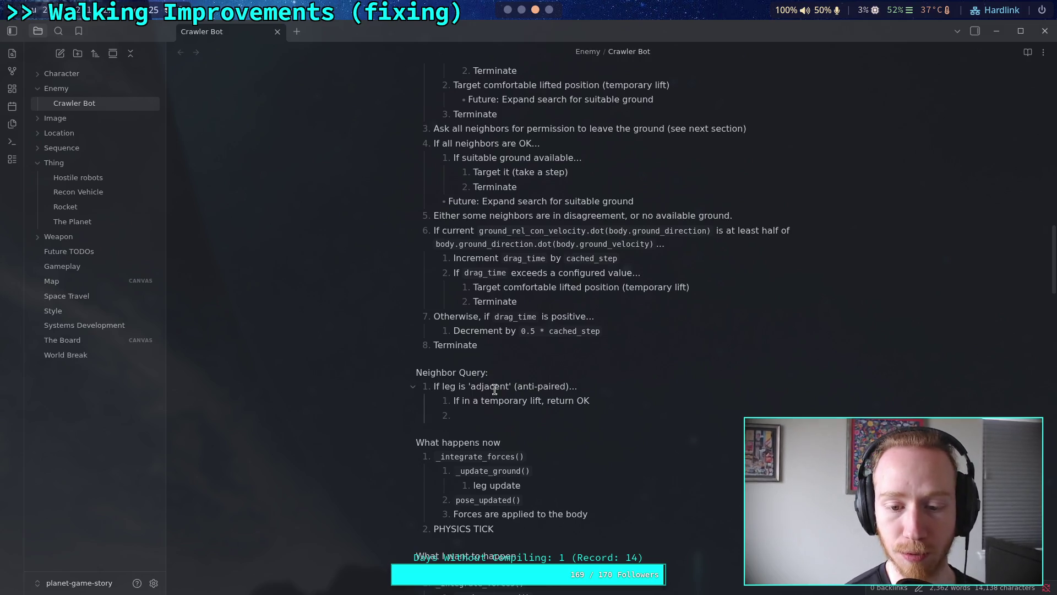
{"action": "key", "text": "Return"}
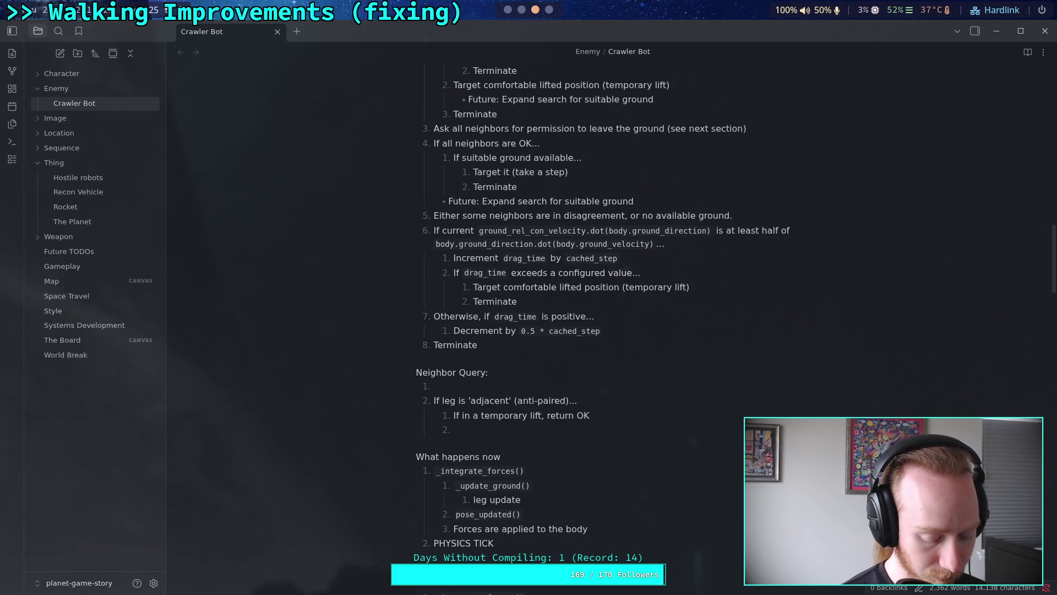
{"action": "type", "text": "Store "}
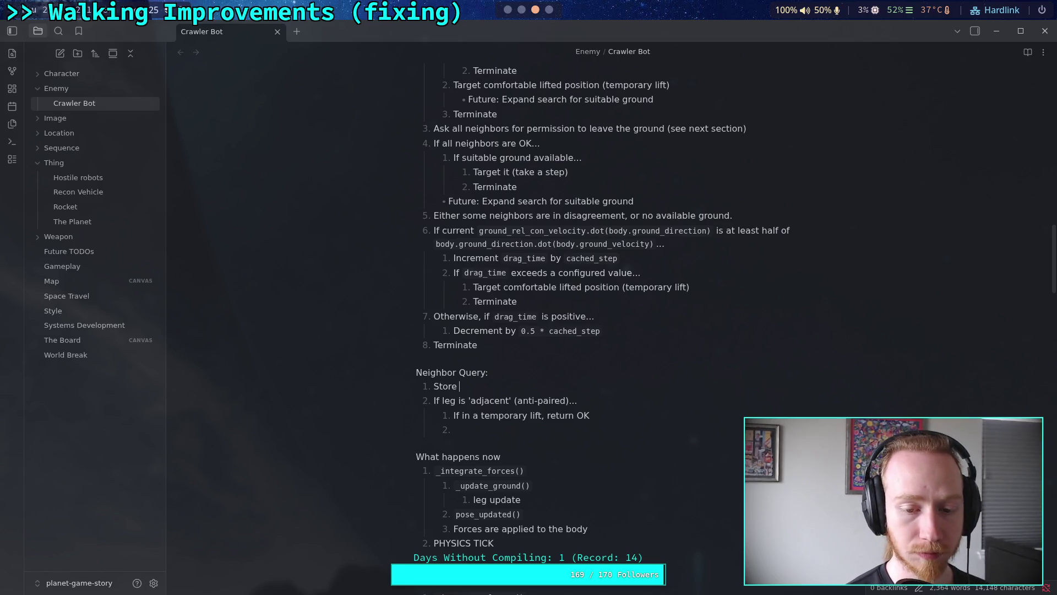
{"action": "type", "text": "`is_ad"}
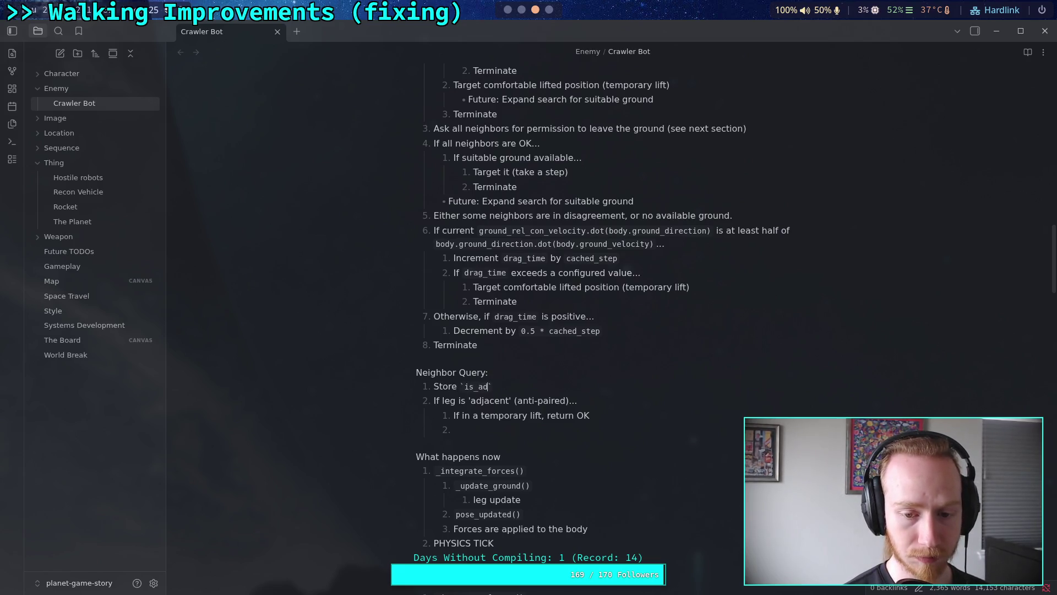
{"action": "type", "text": "jac"}
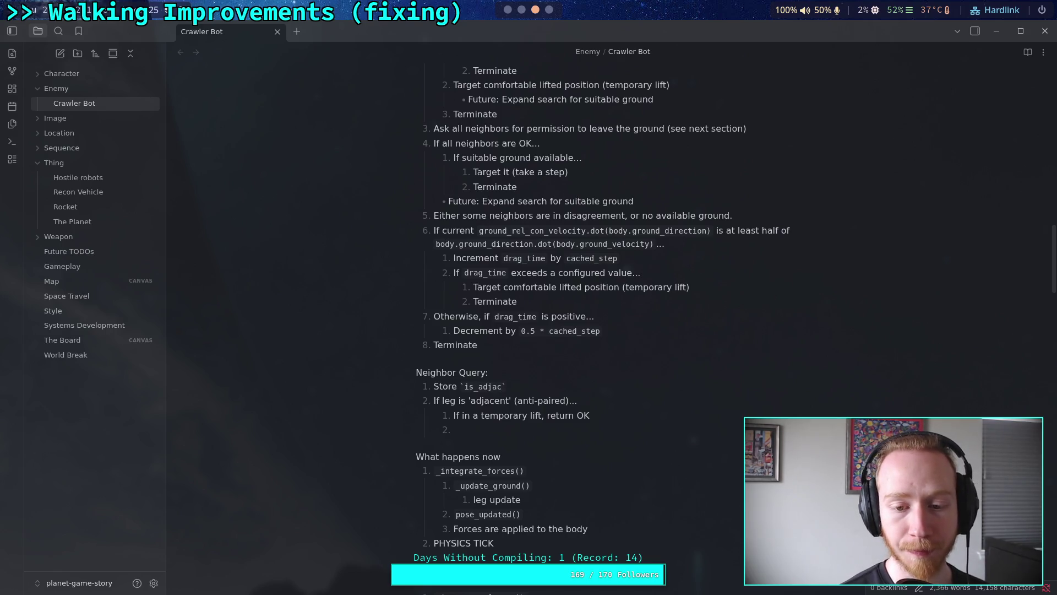
{"action": "key", "text": "BackSpace"}
{"action": "key", "text": "BackSpace"}
{"action": "key", "text": "BackSpace"}
{"action": "type", "text": "paired"}
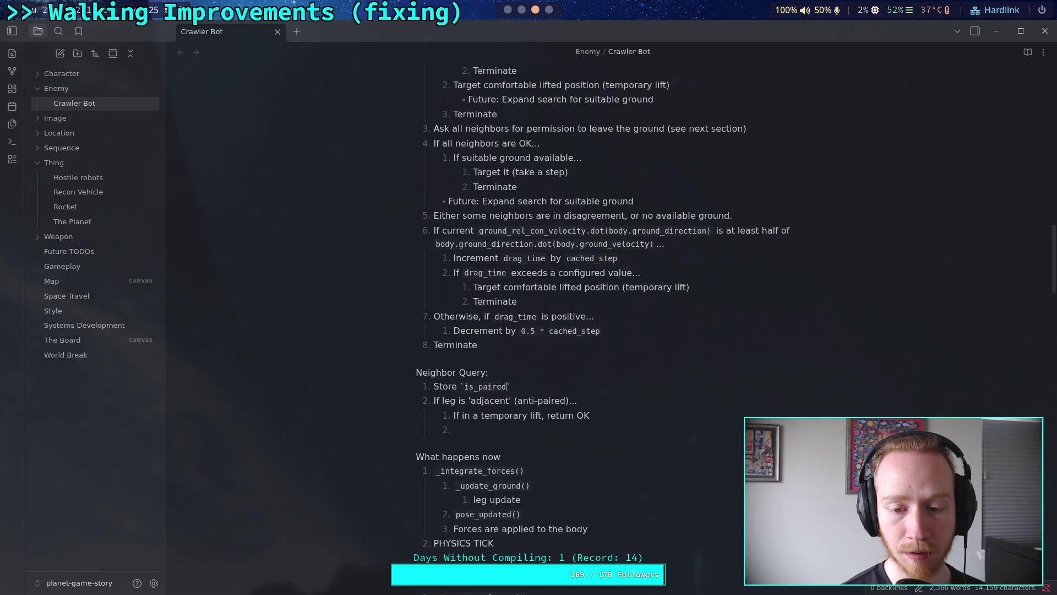
{"action": "type", "text": " value "}
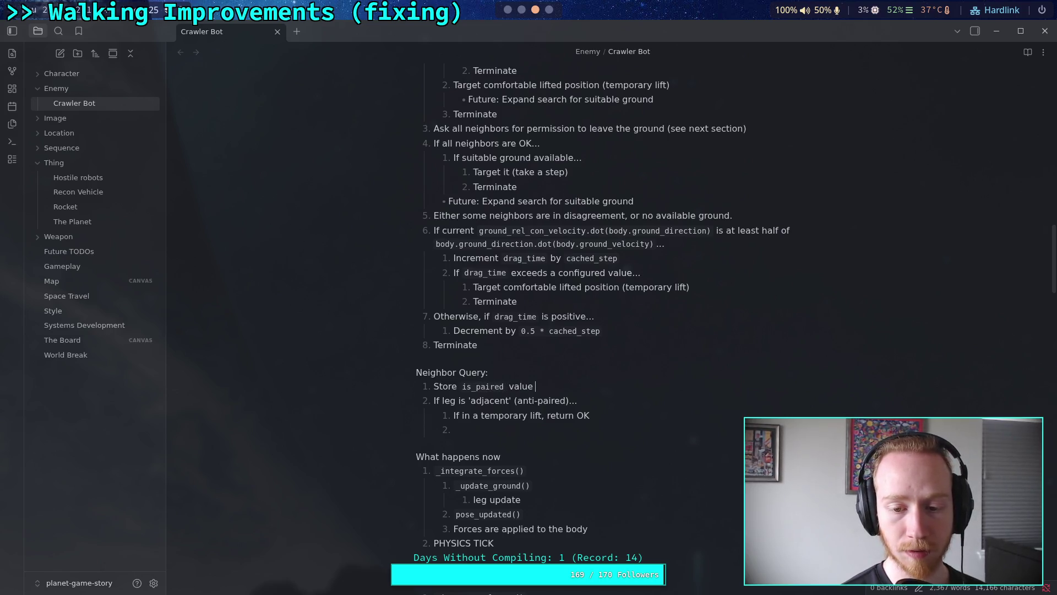
{"action": "type", "text": "which is"}
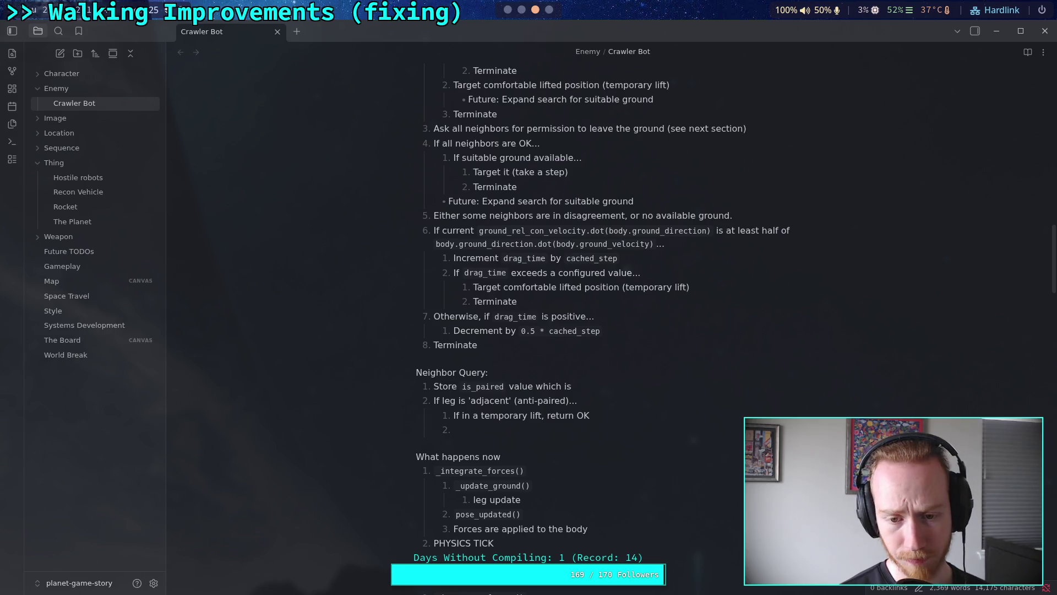
{"action": "type", "text": "true` when the"}
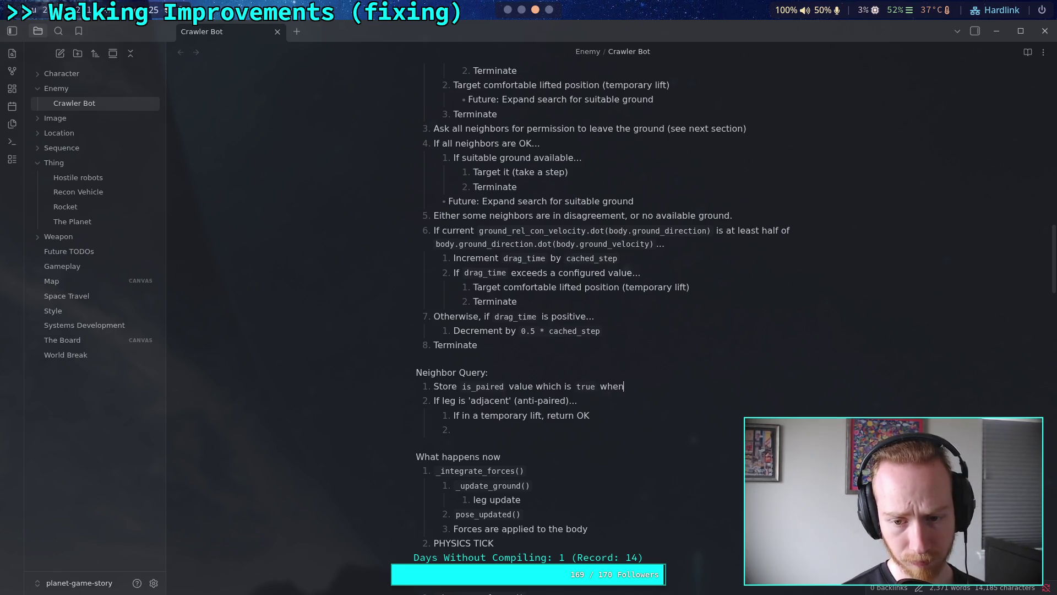
{"action": "type", "text": "neighbor"}
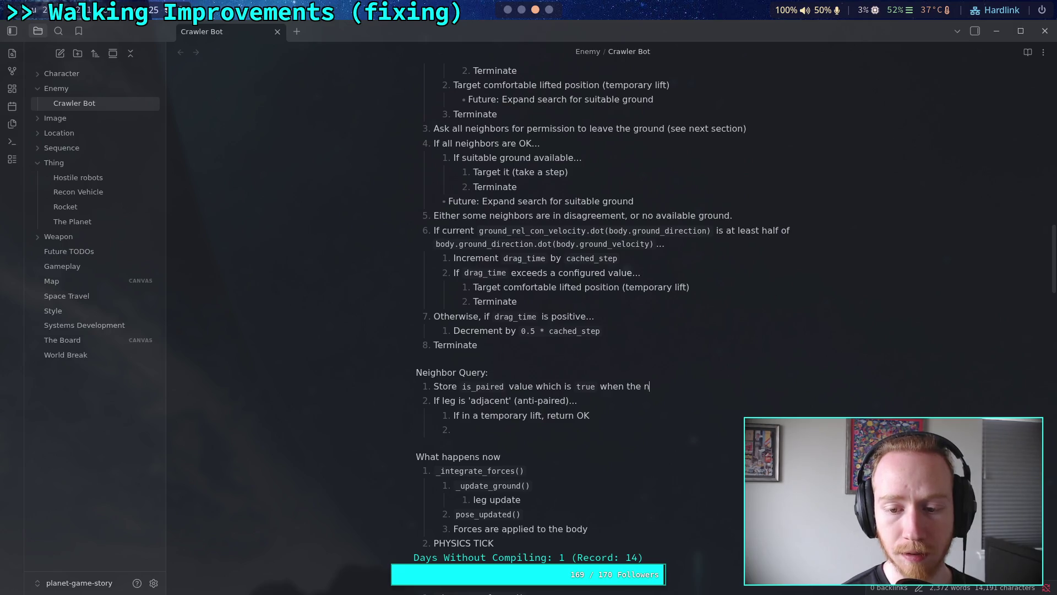
{"action": "type", "text": " is "}
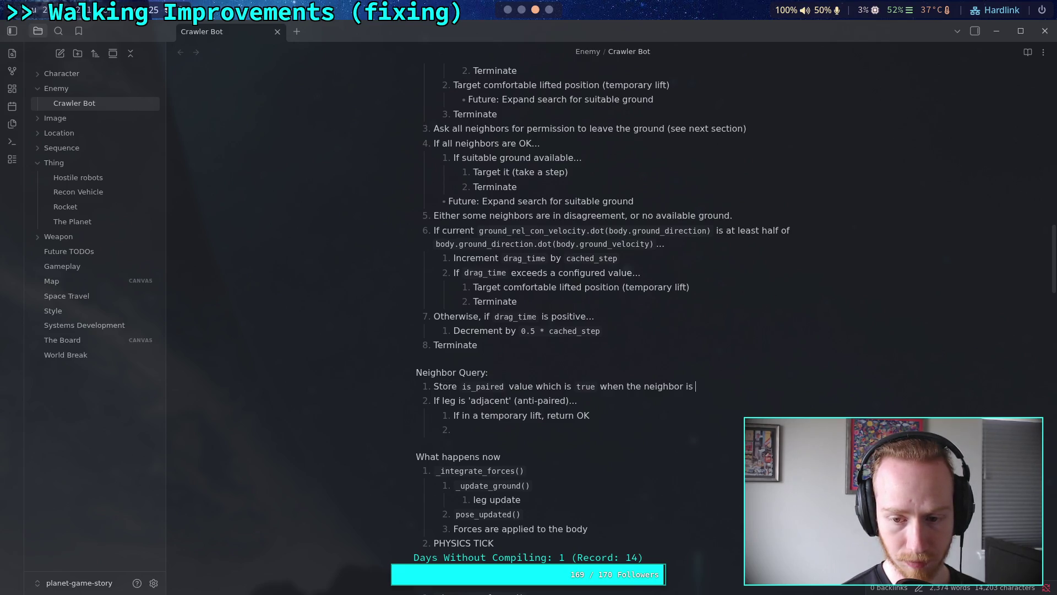
{"action": "type", "text": "diagona"}
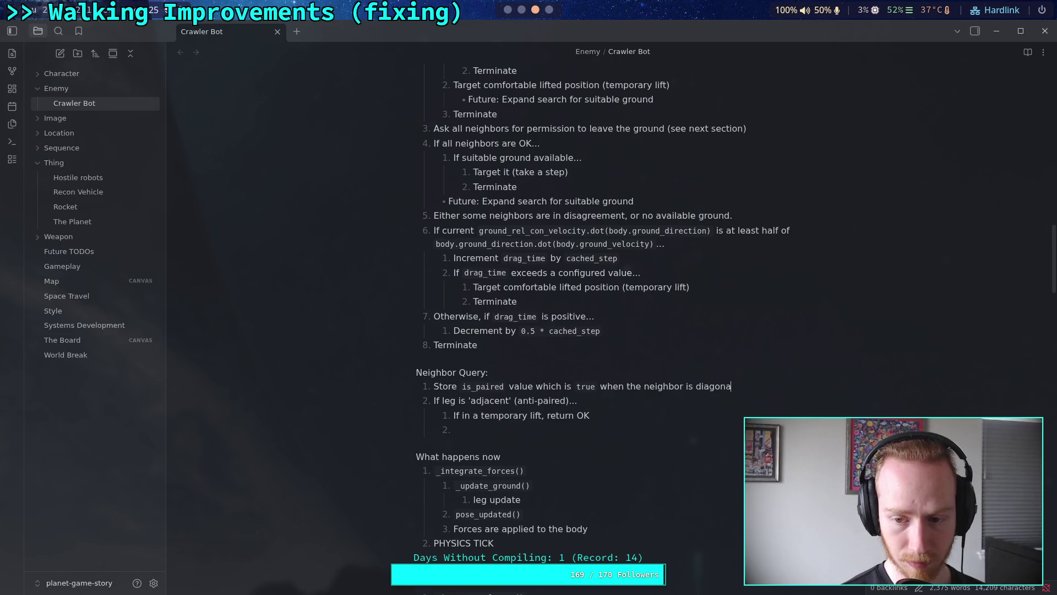
{"action": "type", "text": "l, and `fa"}
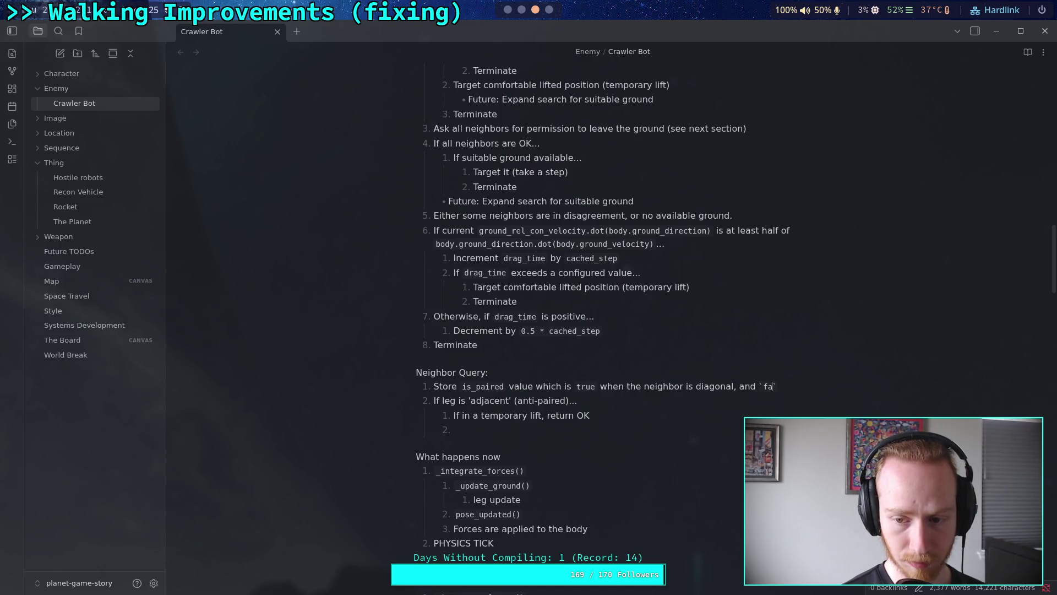
{"action": "type", "text": "lse` when ad"}
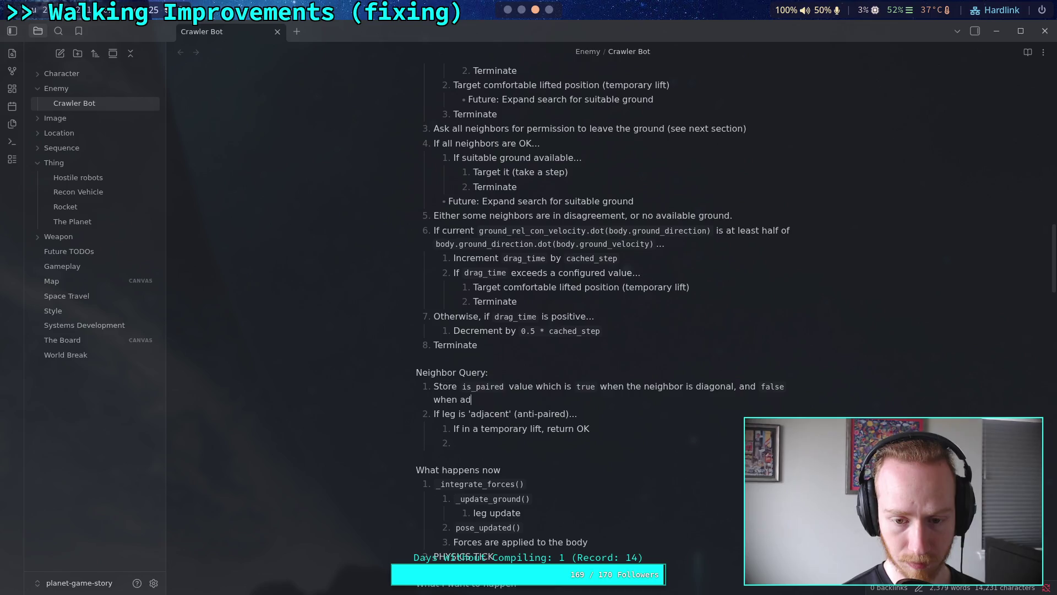
{"action": "type", "text": "jace"}
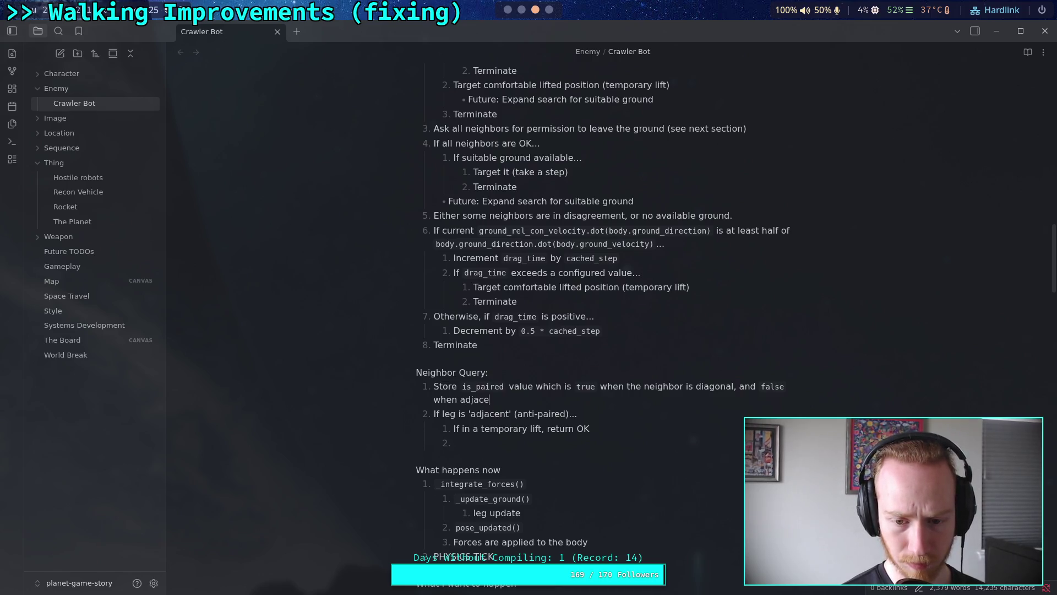
{"action": "type", "text": "nt"}
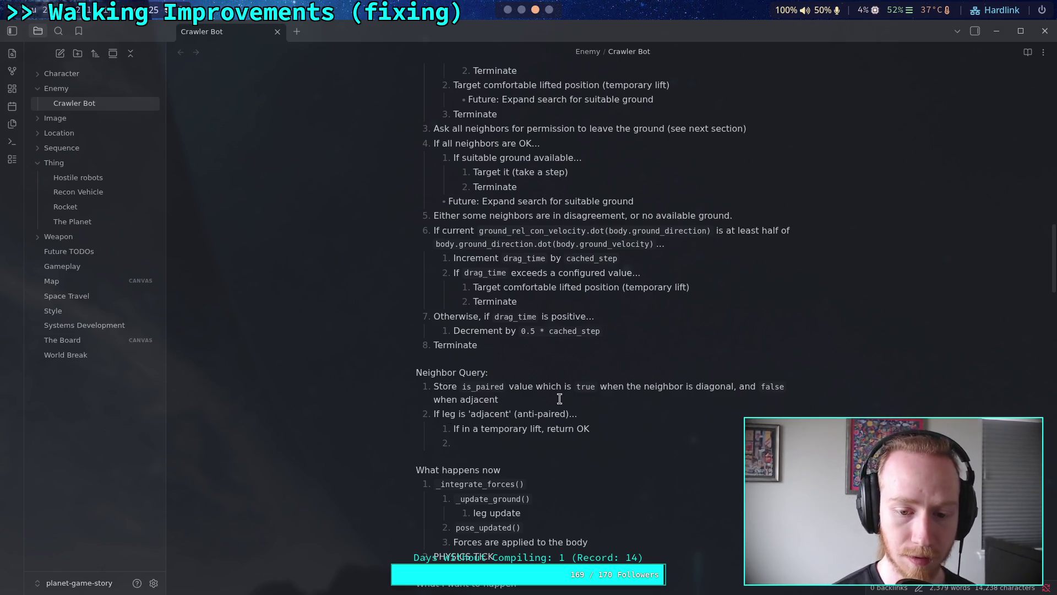
{"action": "key", "text": "Return"}
Add the item 'If in a temporary lift...' with an empty nested sub-item beneath it.
{"action": "type", "text": "If in "}
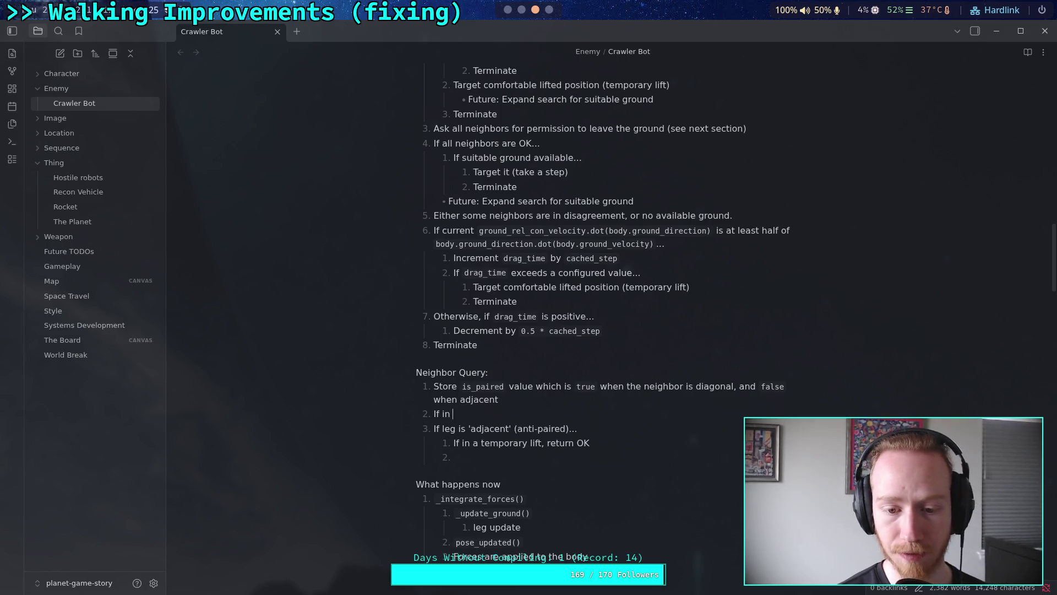
{"action": "type", "text": "a temporary"}
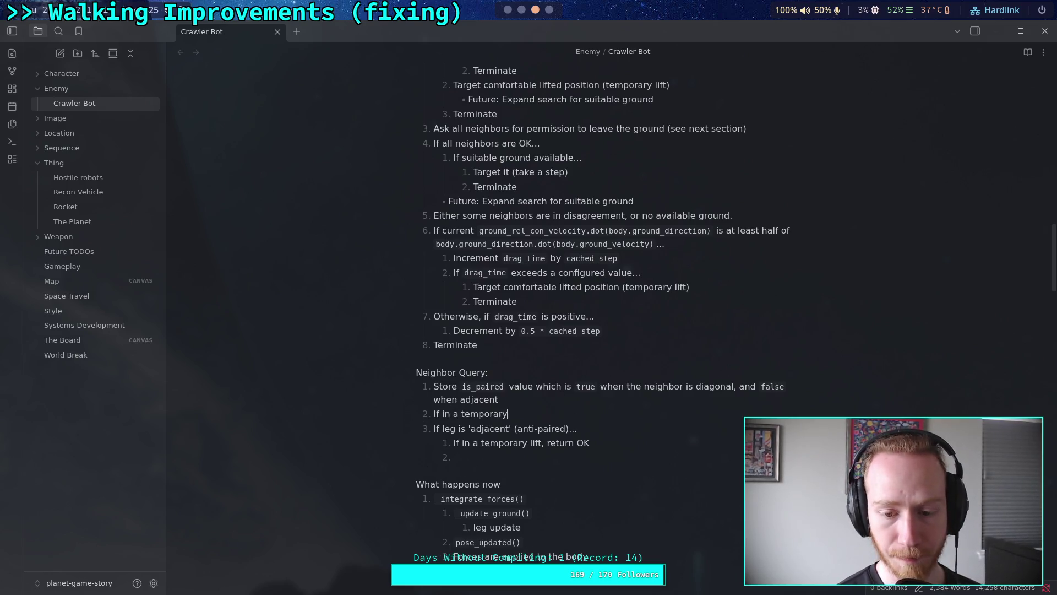
{"action": "type", "text": " lift,"}
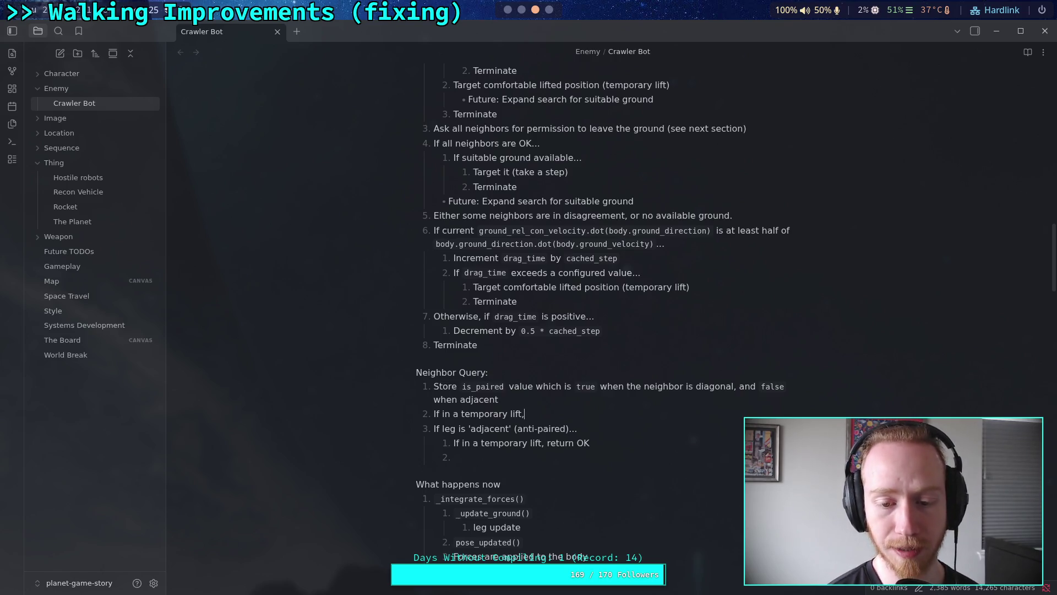
{"action": "key", "text": "BackSpace"}
{"action": "type", "text": "..."}
{"action": "key", "text": "Return"}
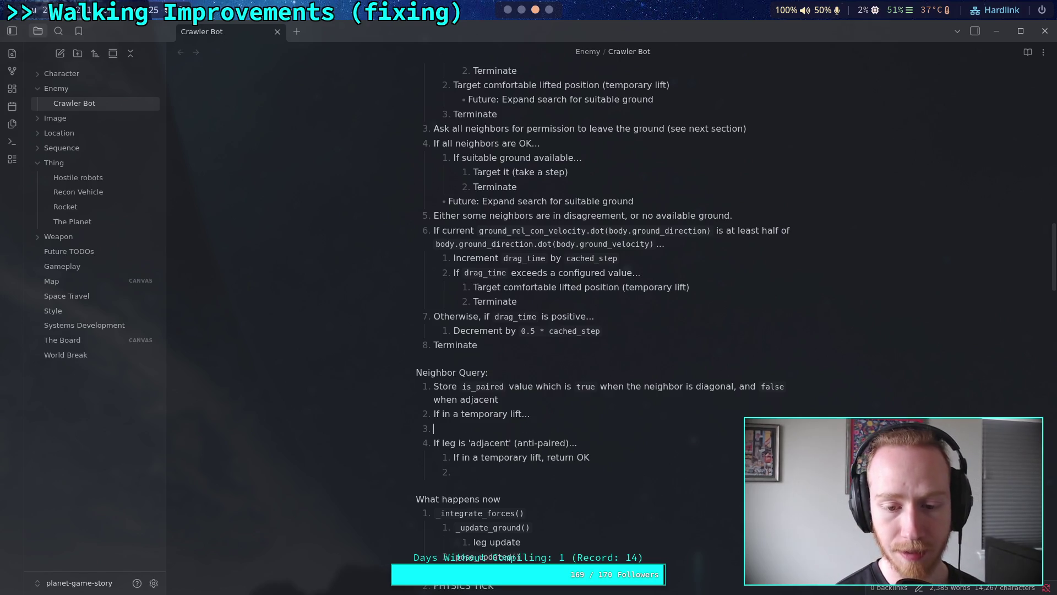
{"action": "key", "text": "Tab"}
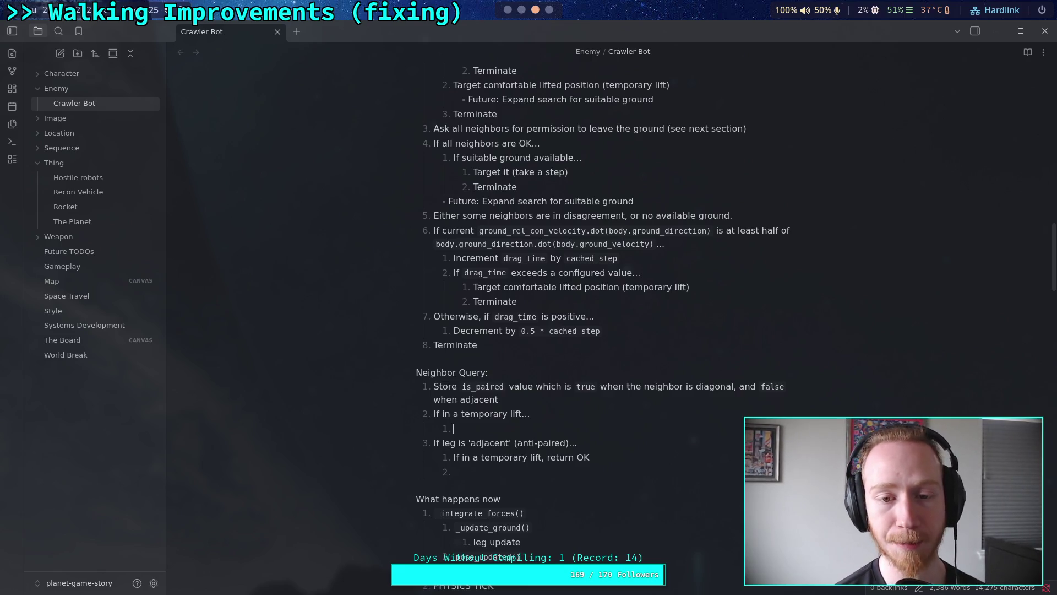
{"action": "scroll", "coordinate": [657, 480], "scroll_direction": "up", "scroll_amount": 2}
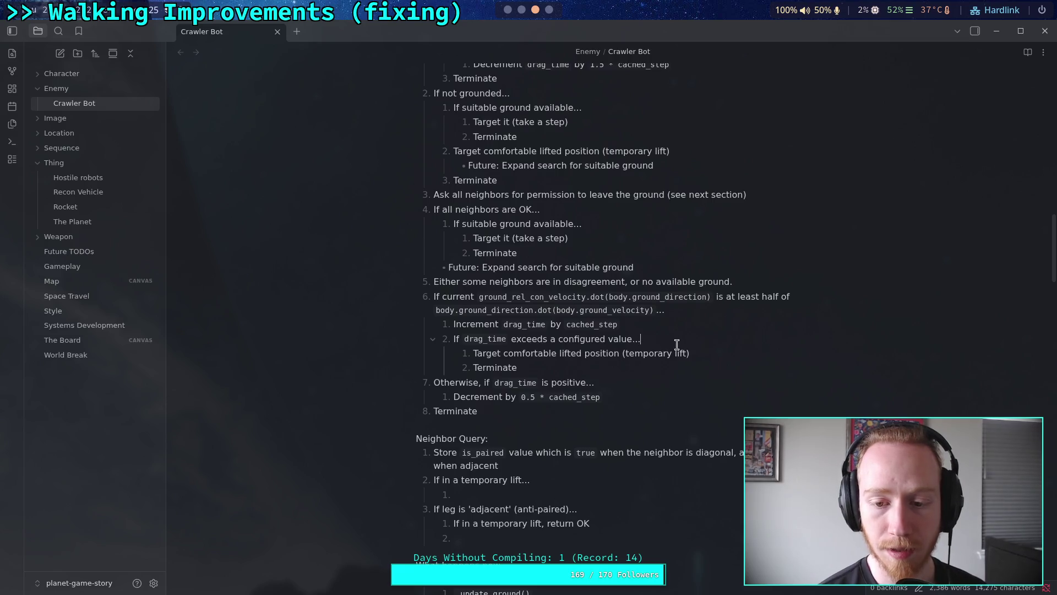
Nest 'If suitable ground available...' under the drag_time threshold step.
{"action": "scroll", "coordinate": [694, 368], "scroll_direction": "up", "scroll_amount": 2}
{"action": "scroll", "coordinate": [694, 367], "scroll_direction": "up", "scroll_amount": 3}
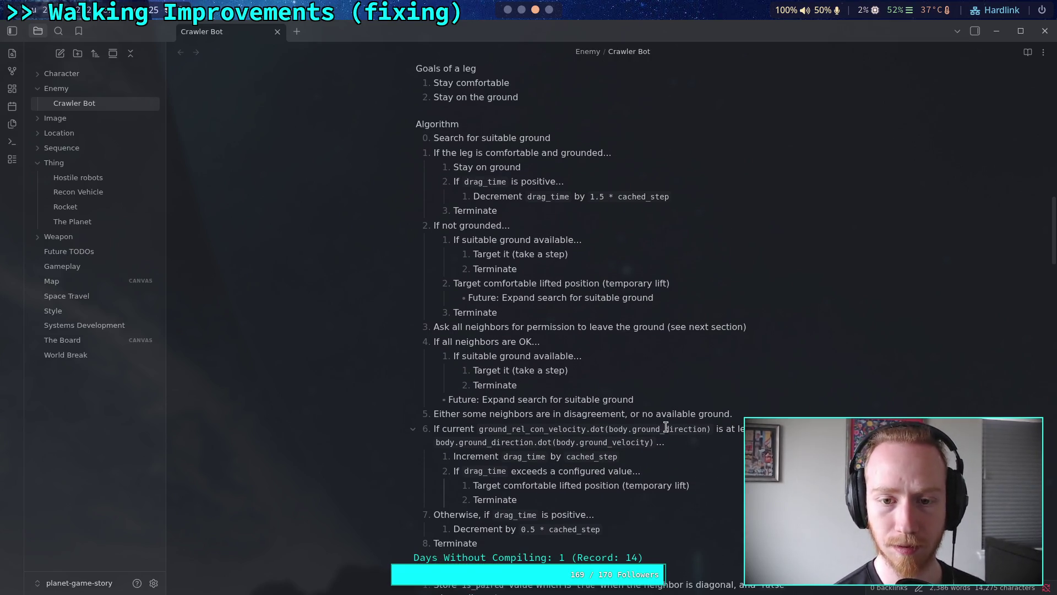
{"action": "key", "text": "Tab"}
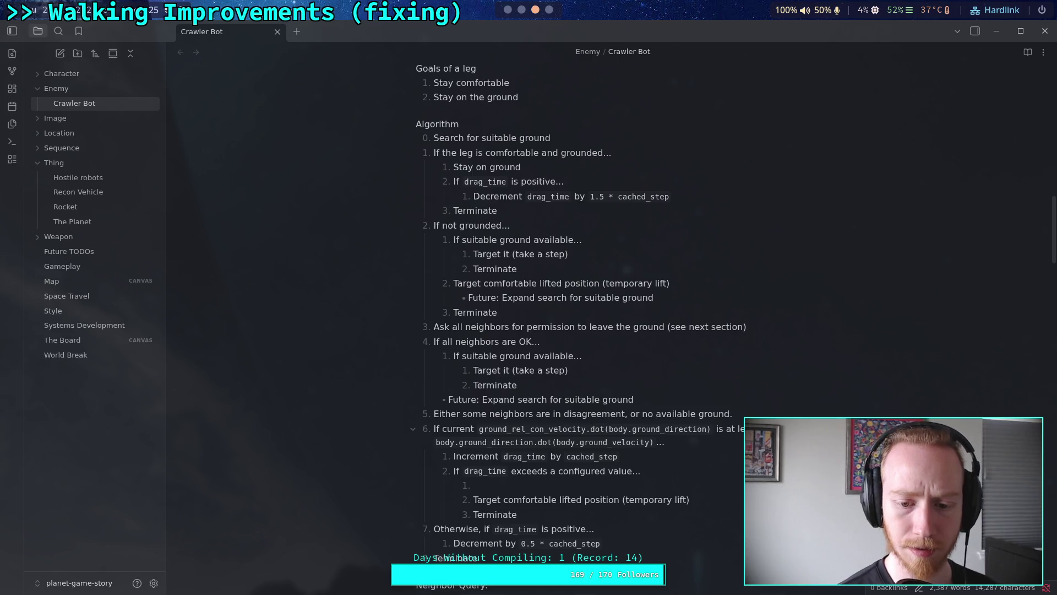
{"action": "type", "text": "If "}
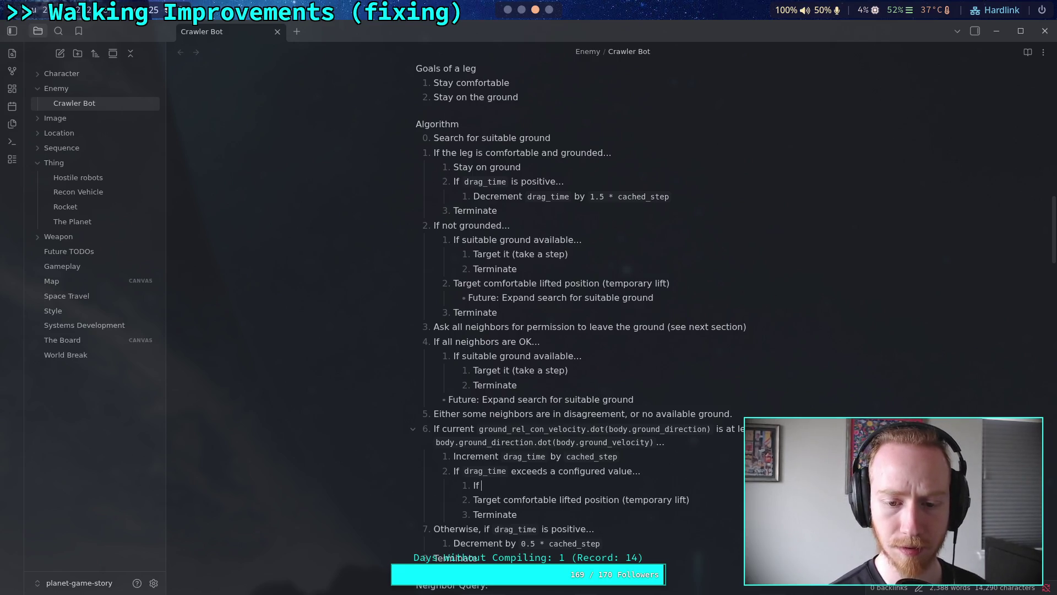
{"action": "type", "text": "su"}
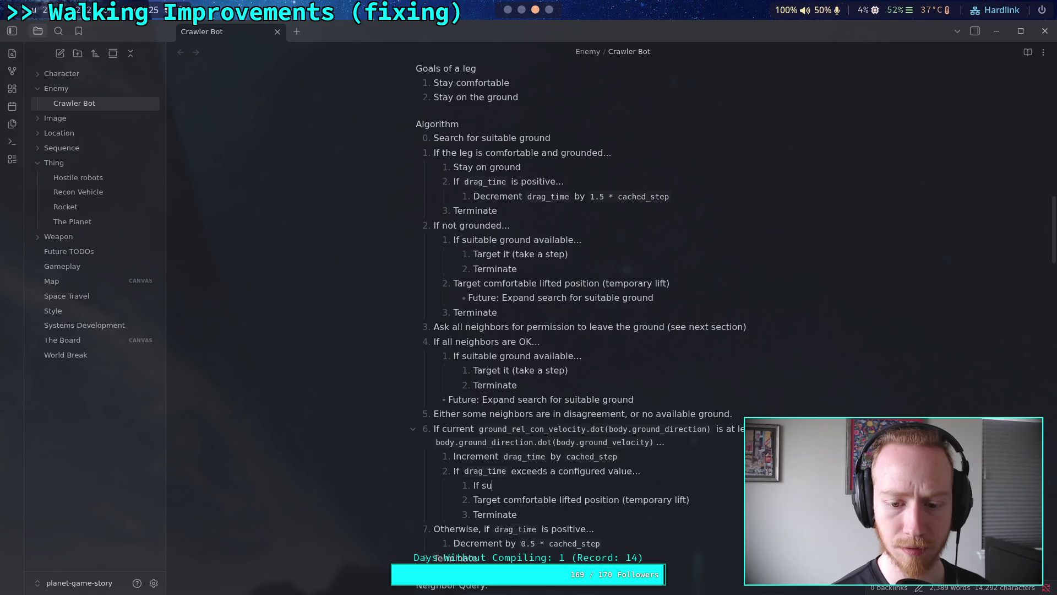
{"action": "type", "text": "itable ground "}
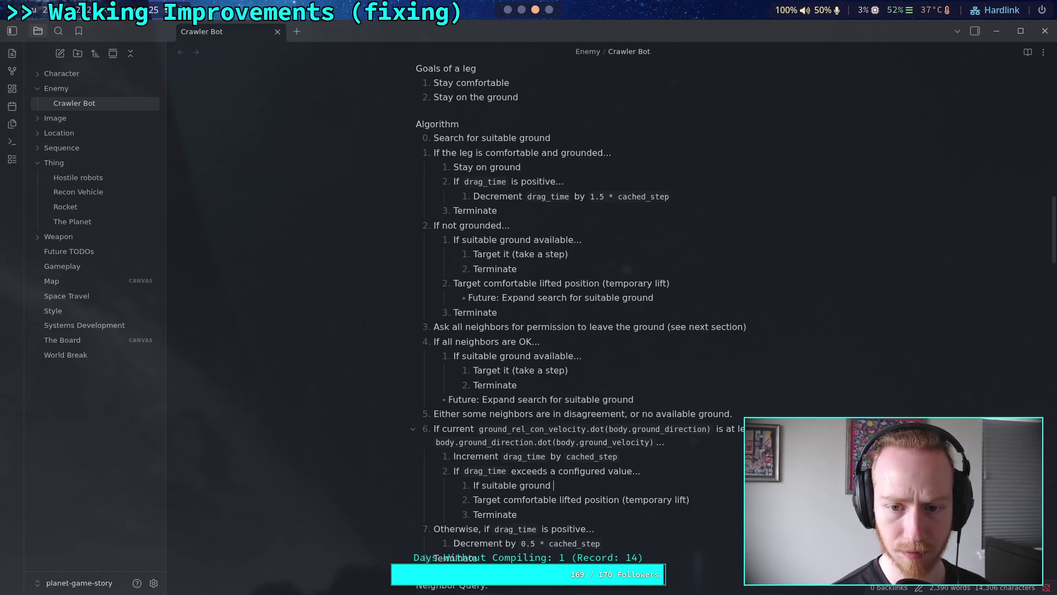
{"action": "type", "text": "available..."}
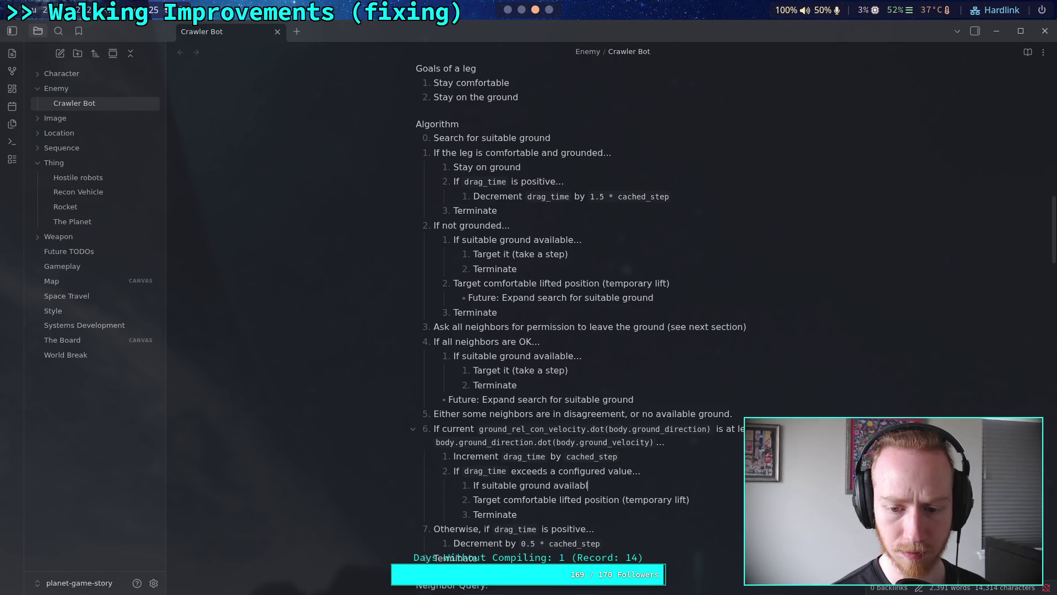
{"action": "key", "text": "Return"}
Add nested sub-steps 'Target it (take a step)' and 'Terminate' under the suitable ground condition.
{"action": "key", "text": "Tab"}
{"action": "type", "text": "T"}
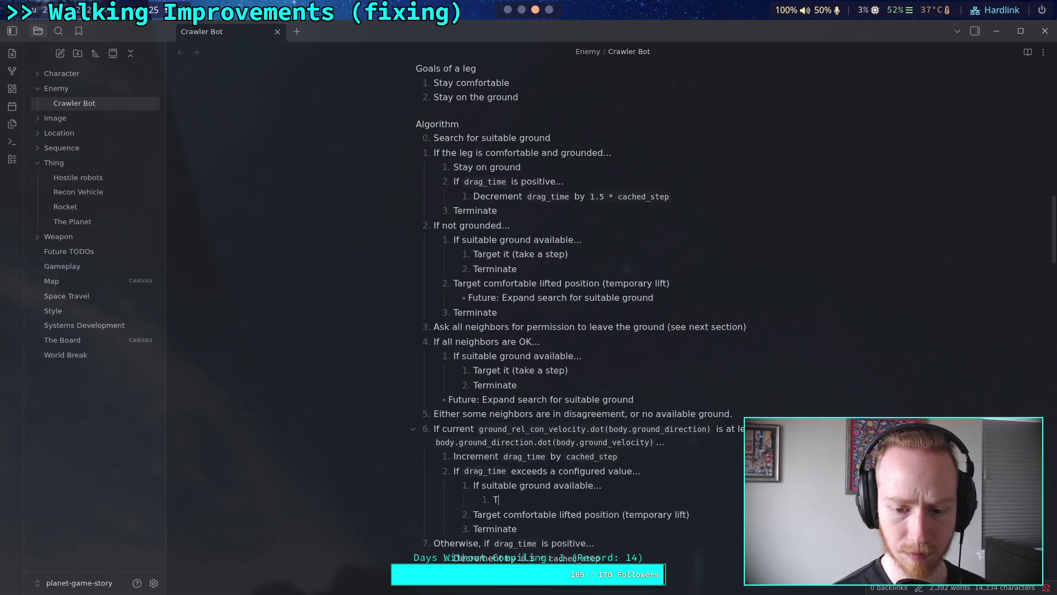
{"action": "type", "text": "arget it (take a "}
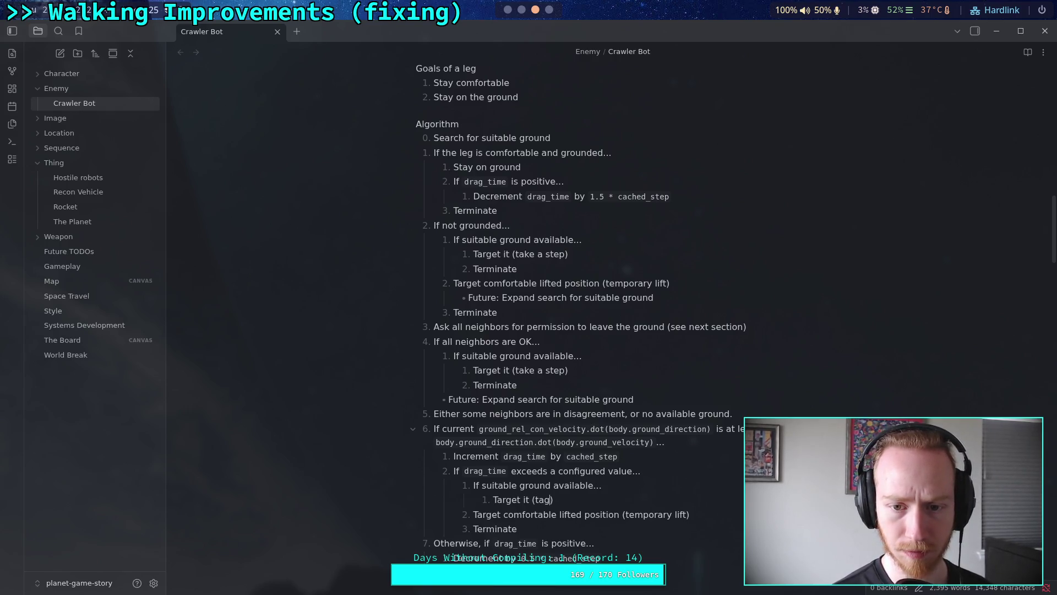
{"action": "type", "text": "step"}
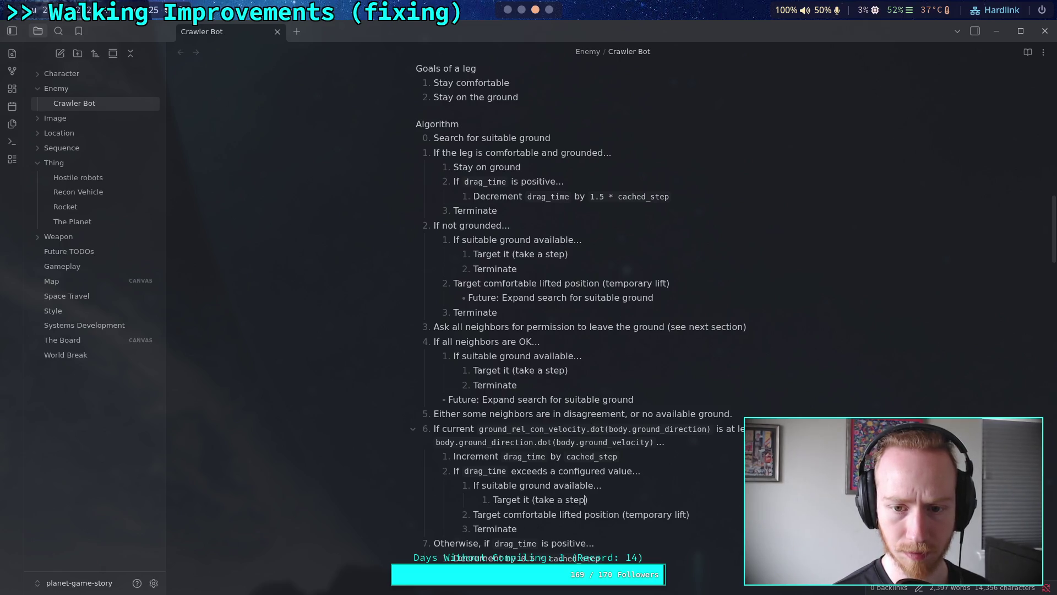
{"action": "key", "text": "Return"}
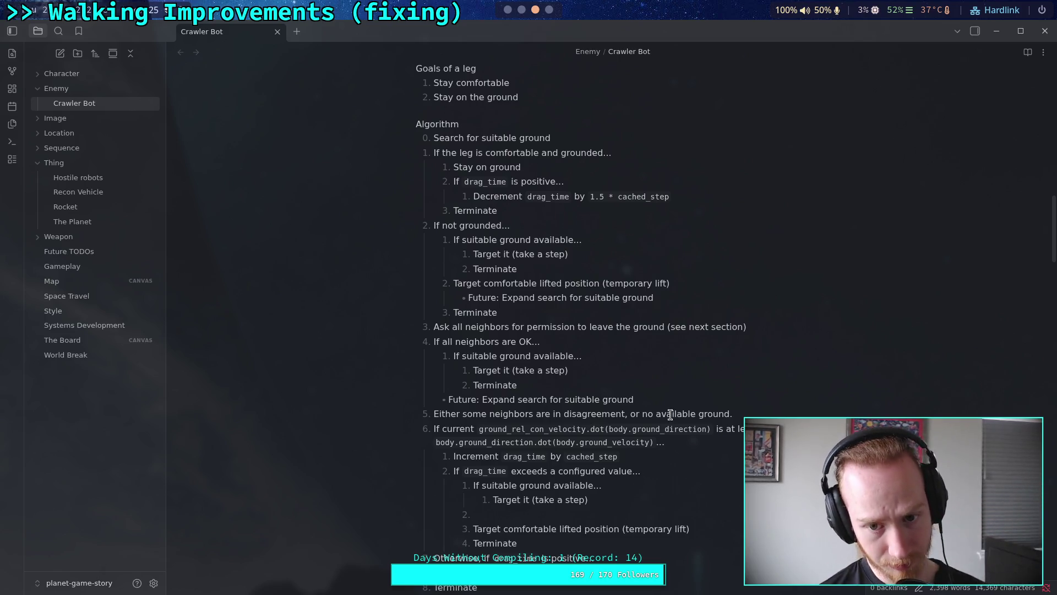
{"action": "key", "text": "Tab"}
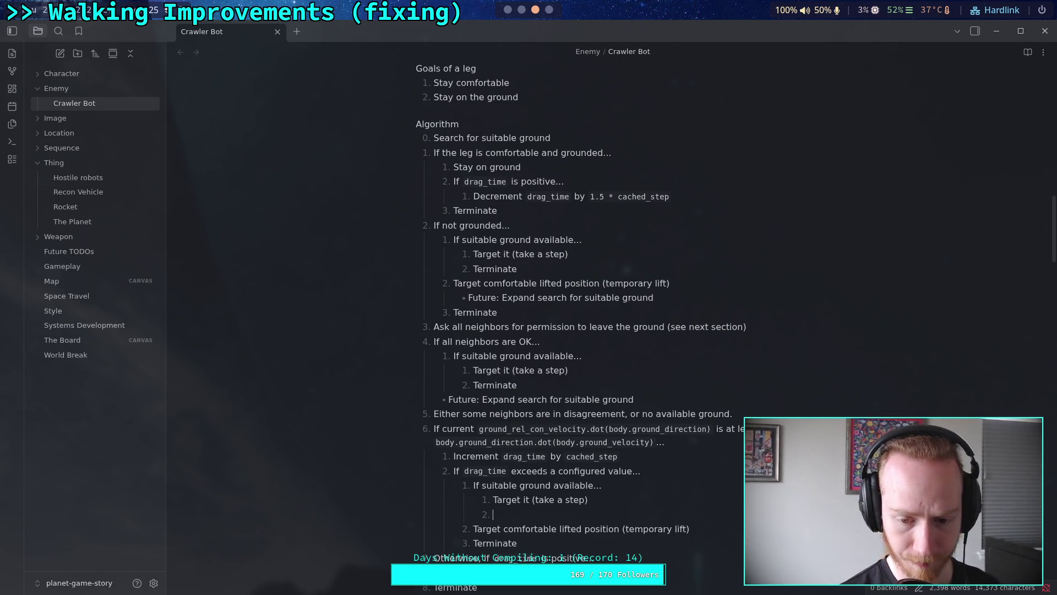
{"action": "type", "text": "Ter"}
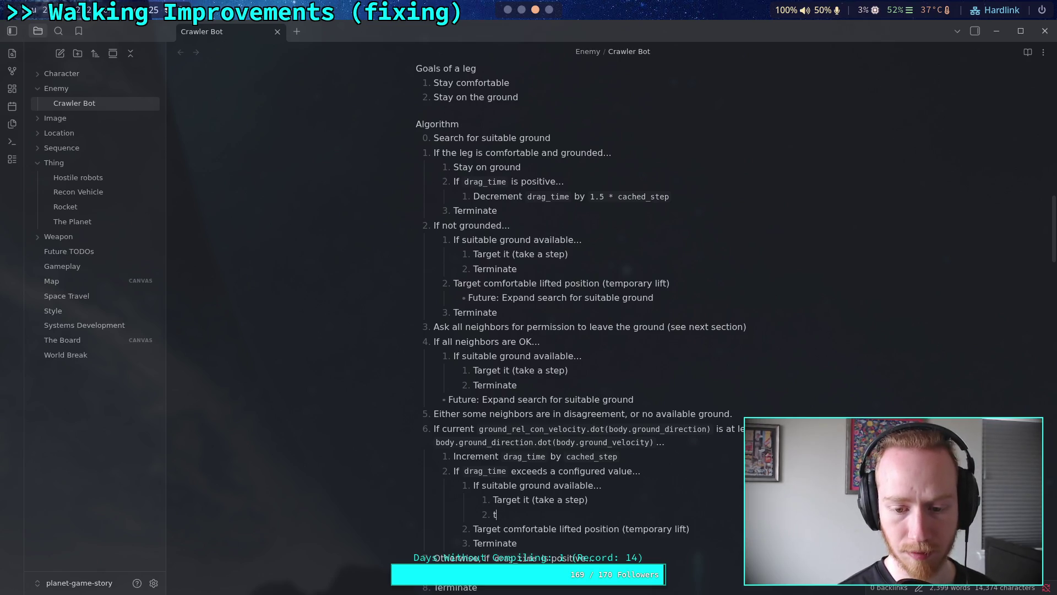
{"action": "type", "text": "minate"}
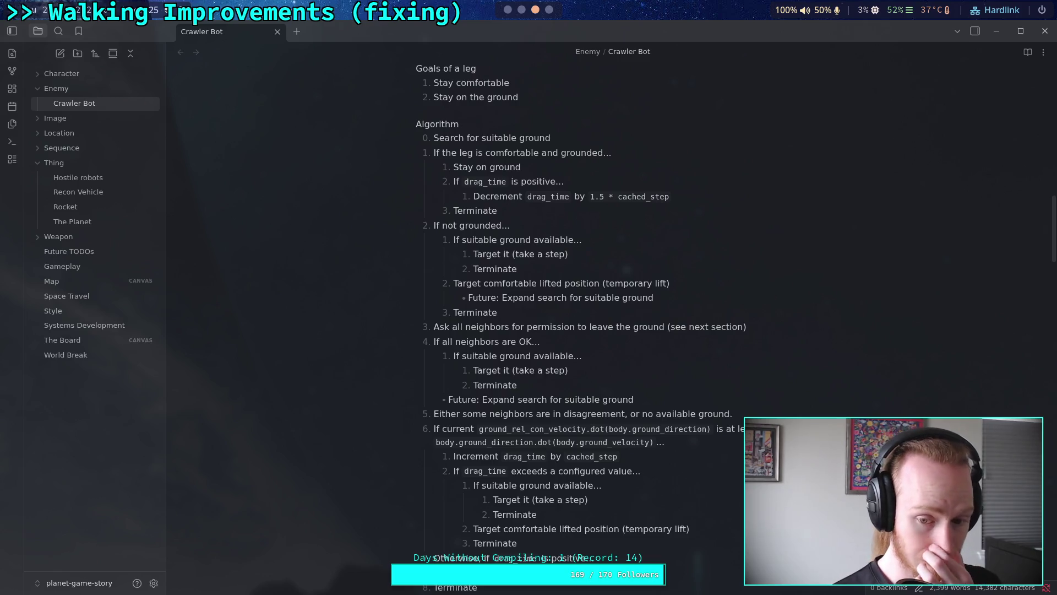
{"action": "key", "text": "BackSpace"}
{"action": "key", "text": "BackSpace"}
{"action": "key", "text": "BackSpace"}
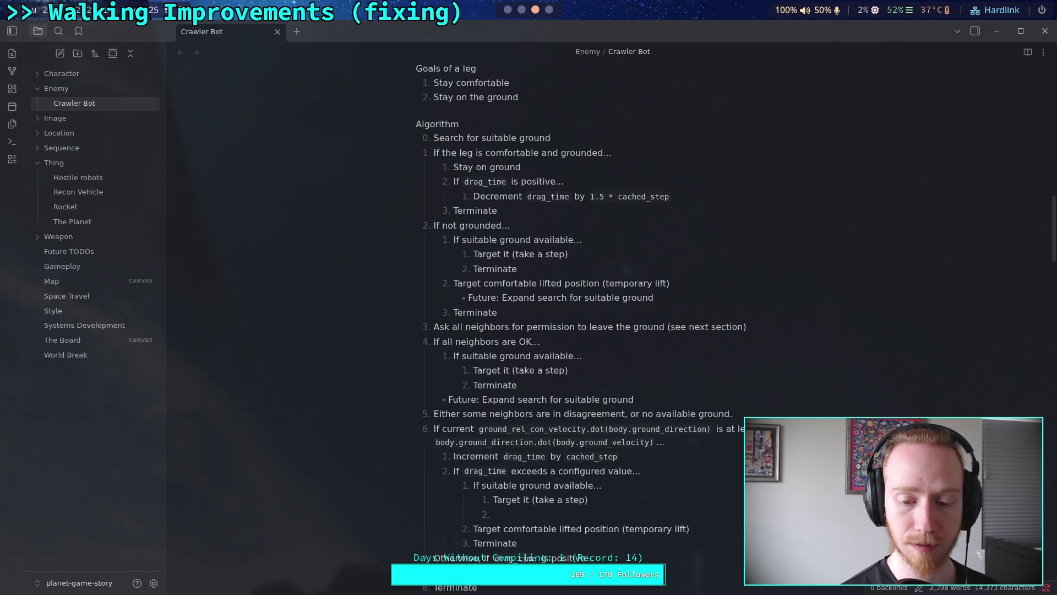
{"action": "type", "text": "Term"}
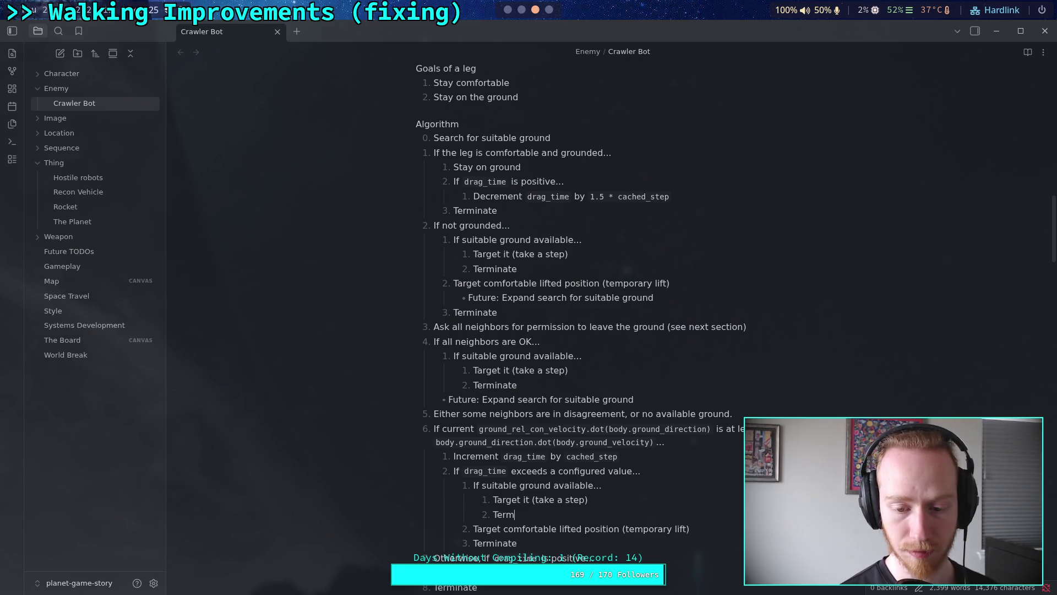
{"action": "type", "text": "inate"}
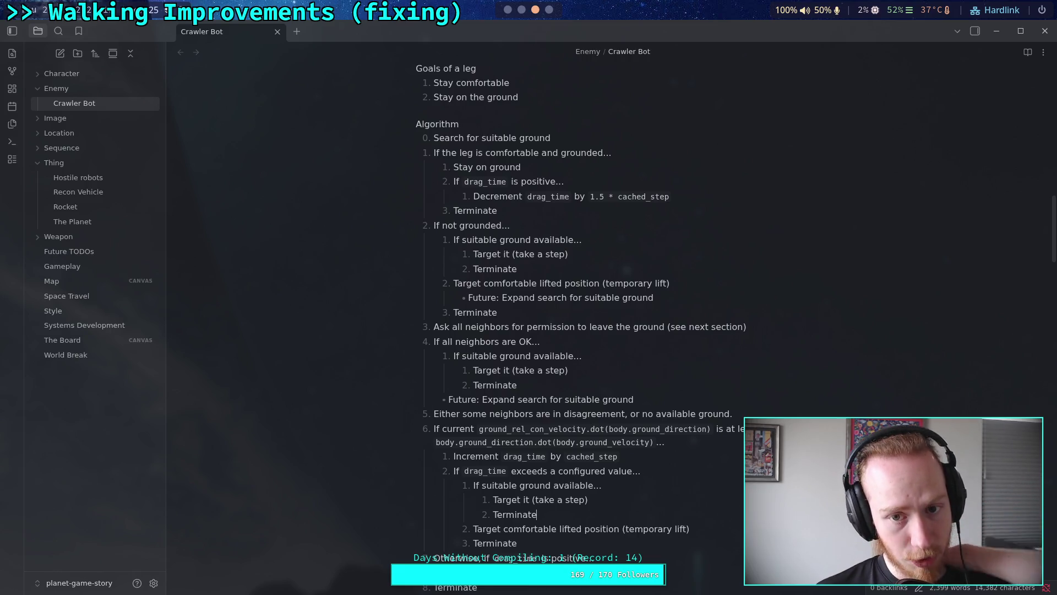
Add a first sub-step 'If `drag_time` is positive...' under 'If not grounded...'.
{"action": "left_click", "coordinate": [534, 227]}
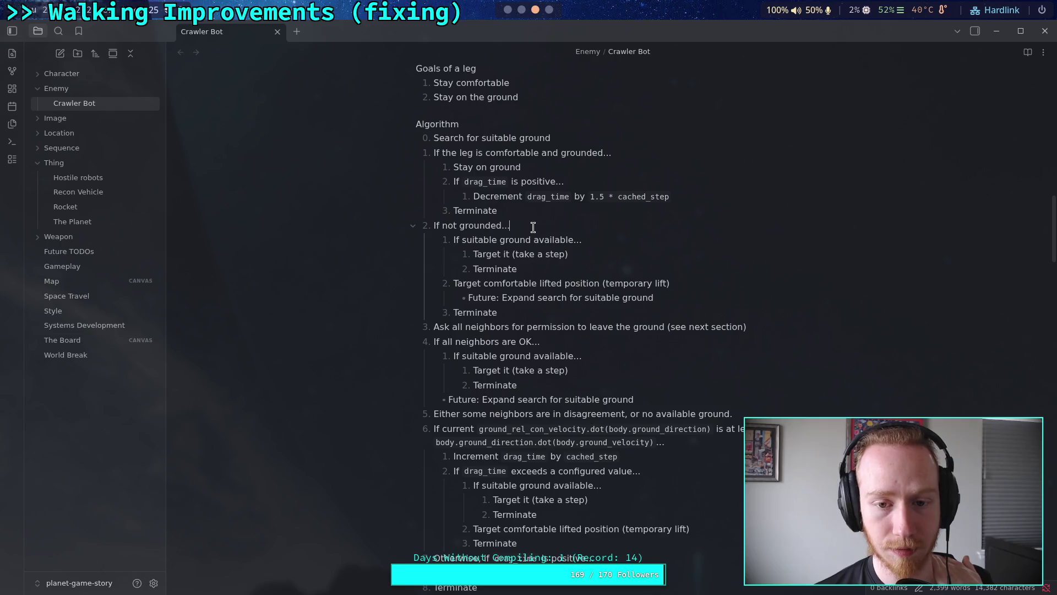
{"action": "key", "text": "Return"}
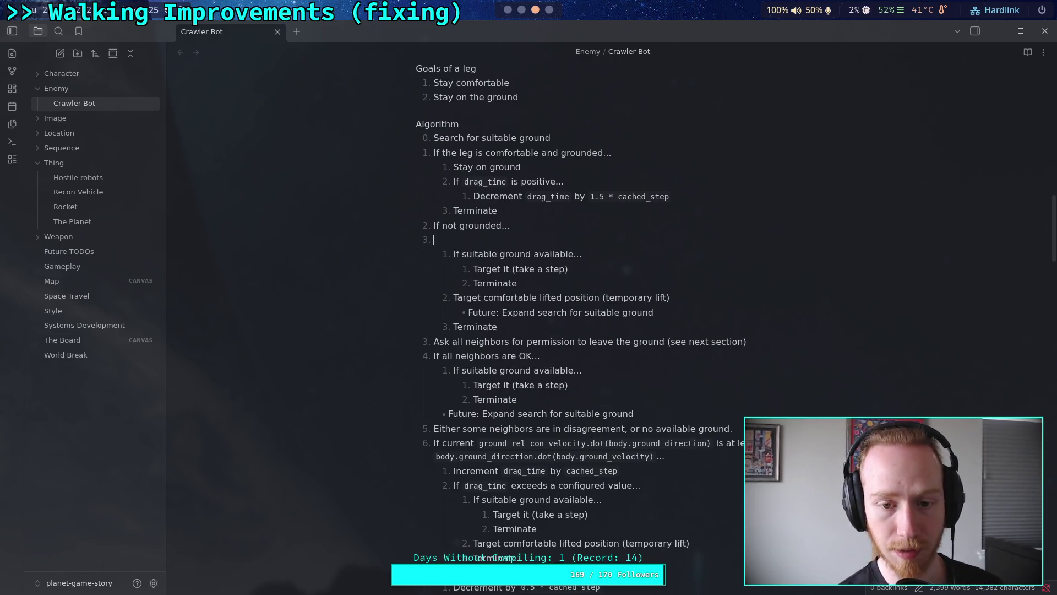
{"action": "key", "text": "Tab"}
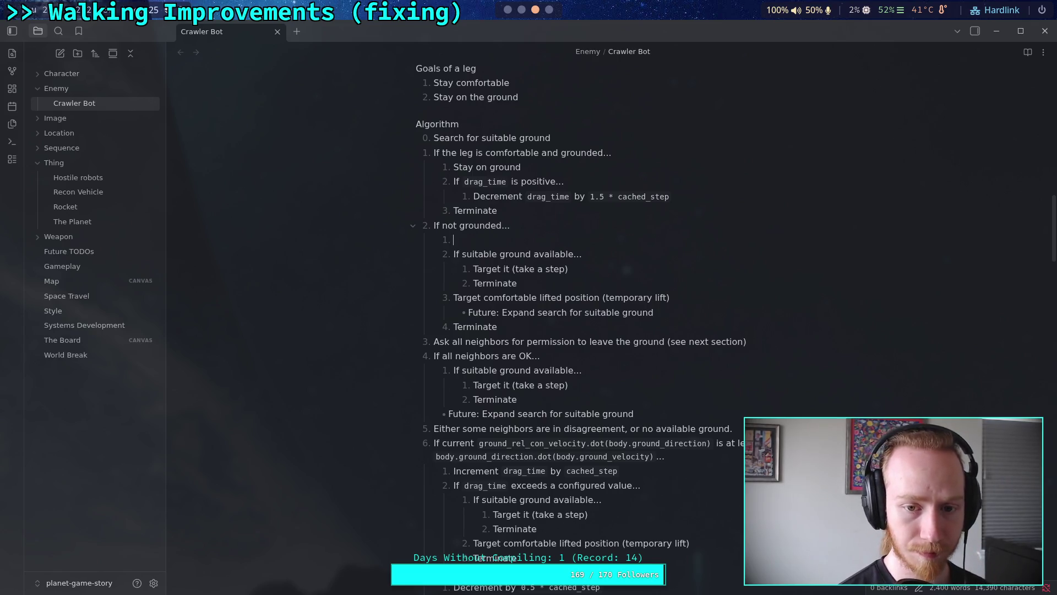
{"action": "type", "text": "If"}
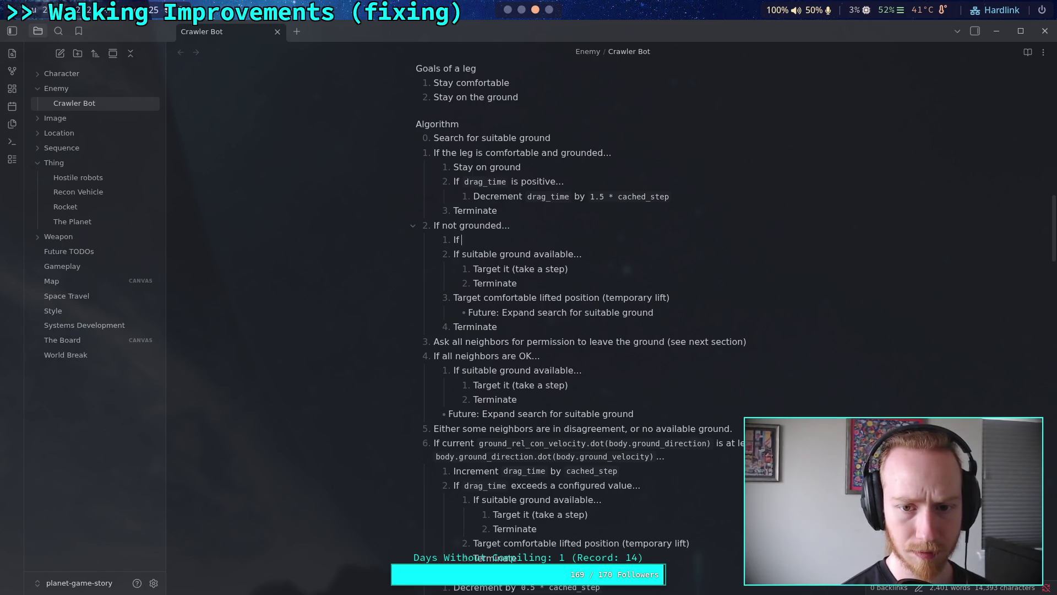
{"action": "type", "text": "`drag_t"}
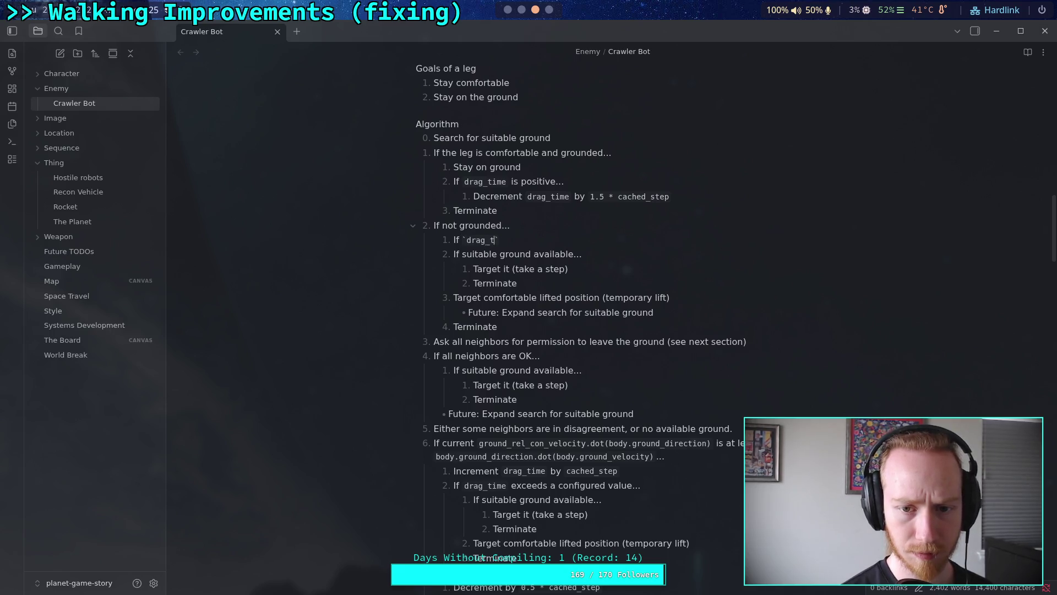
{"action": "type", "text": "ime` is poni"}
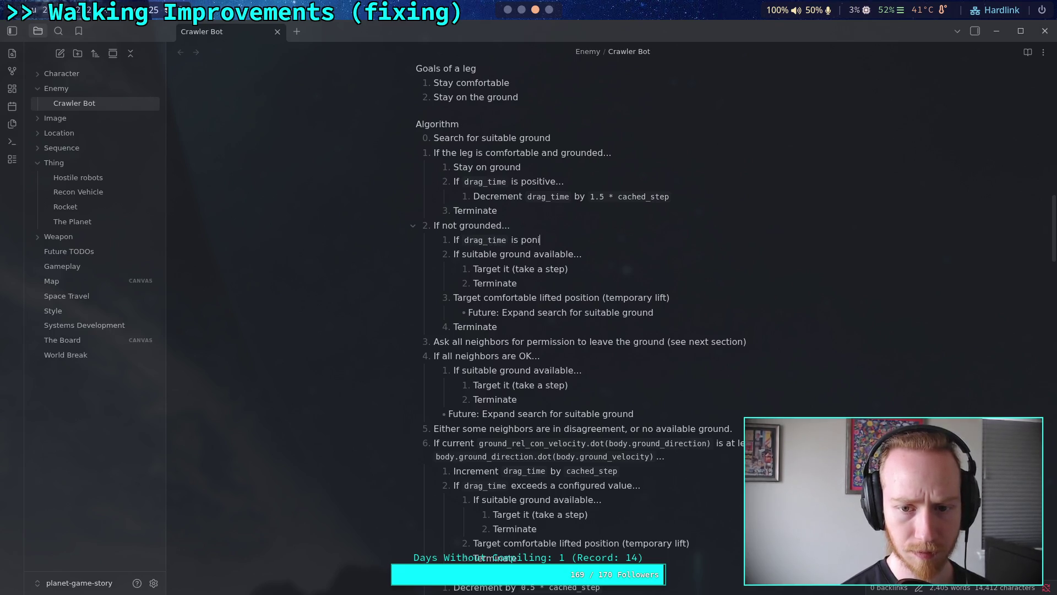
{"action": "key", "text": "BackSpace"}
{"action": "key", "text": "BackSpace"}
{"action": "type", "text": "sitive."}
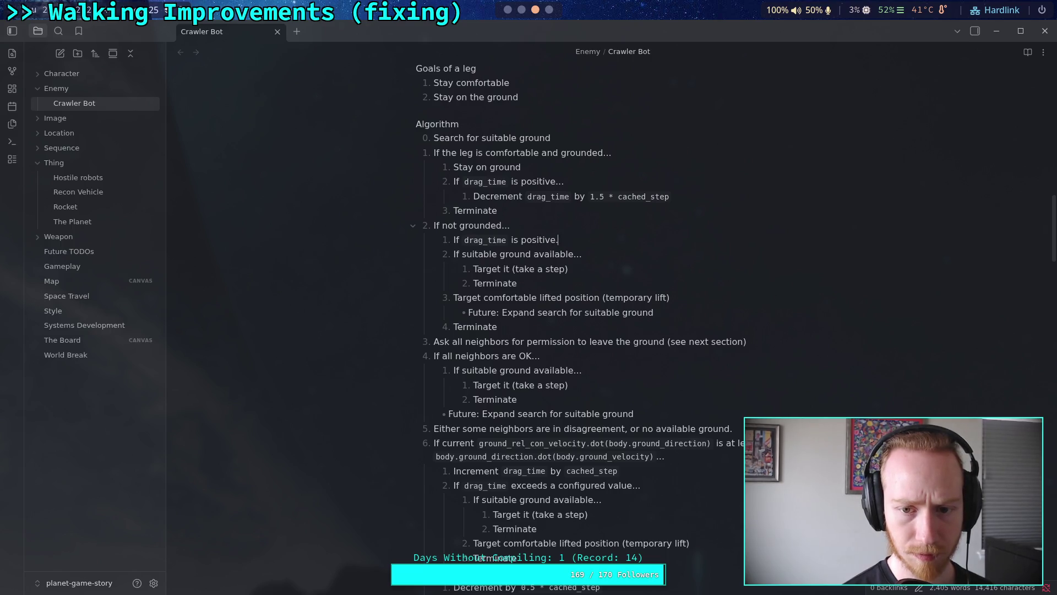
{"action": "type", "text": ".."}
Nest 'Decrement `drag_time` by `cached_step`' beneath the positive check.
{"action": "key", "text": "Return"}
{"action": "key", "text": "Tab"}
{"action": "type", "text": "Decre"}
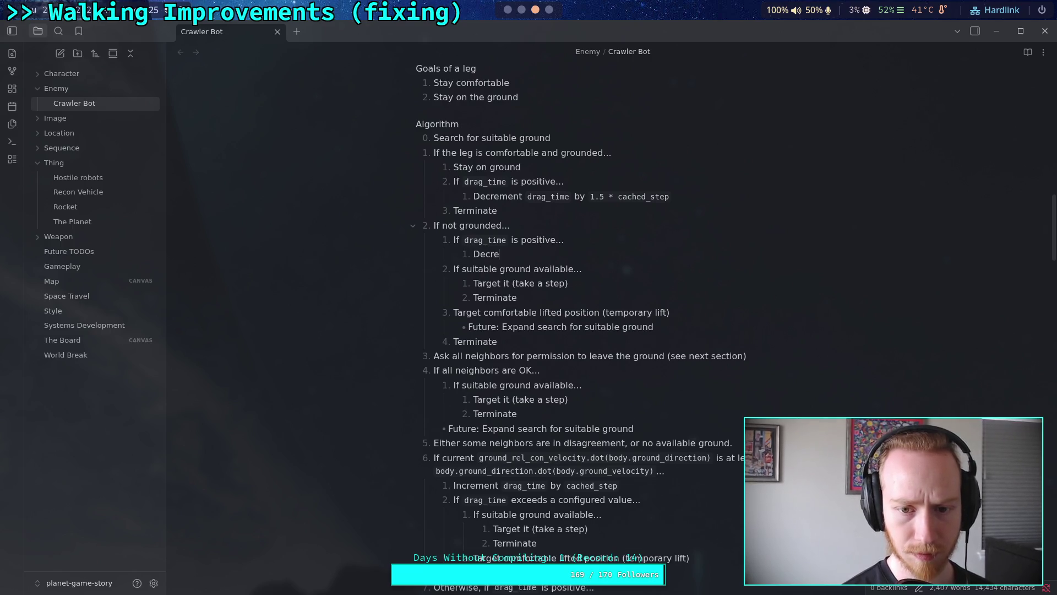
{"action": "type", "text": "ment `drag"}
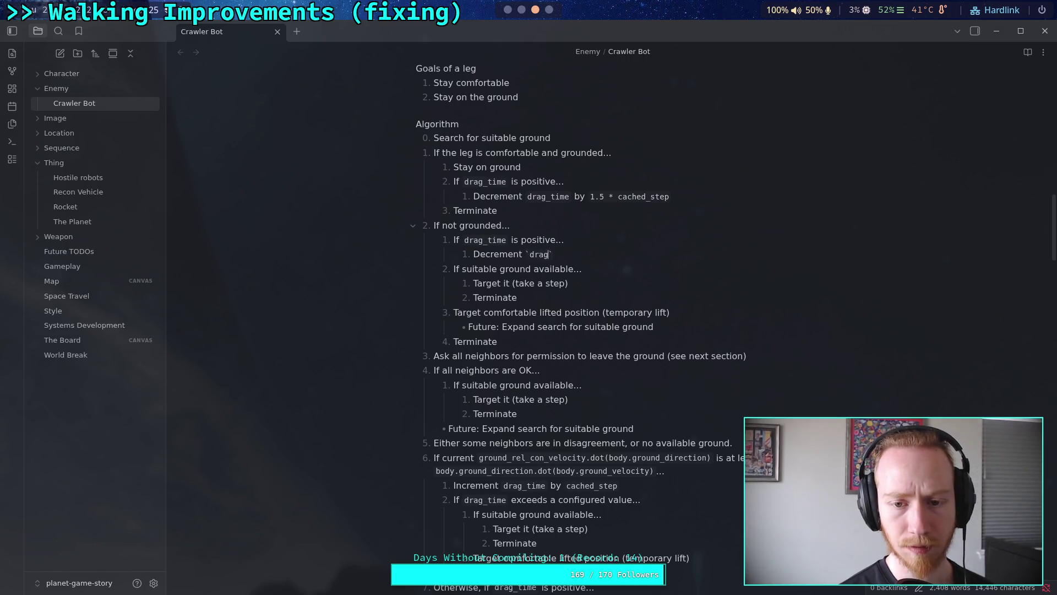
{"action": "type", "text": "_time` by "}
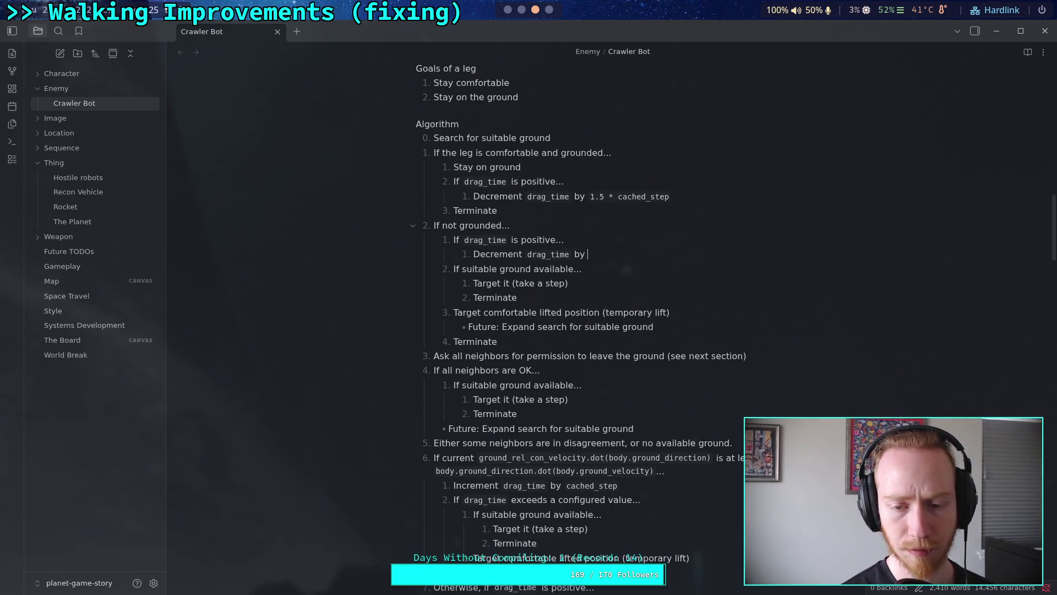
{"action": "type", "text": "`cached_step"}
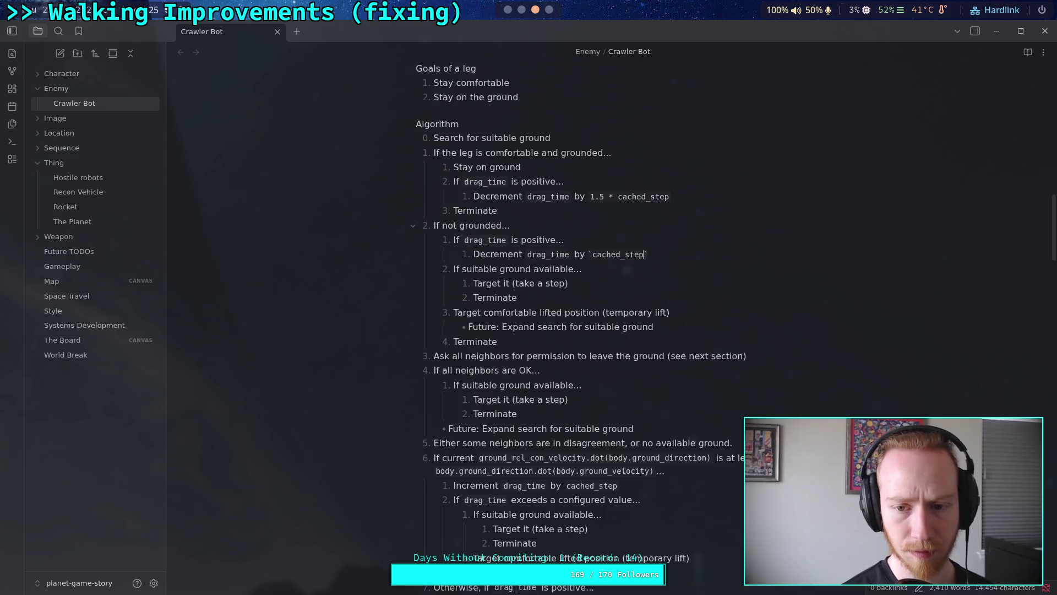
{"action": "left_click", "coordinate": [549, 283]}
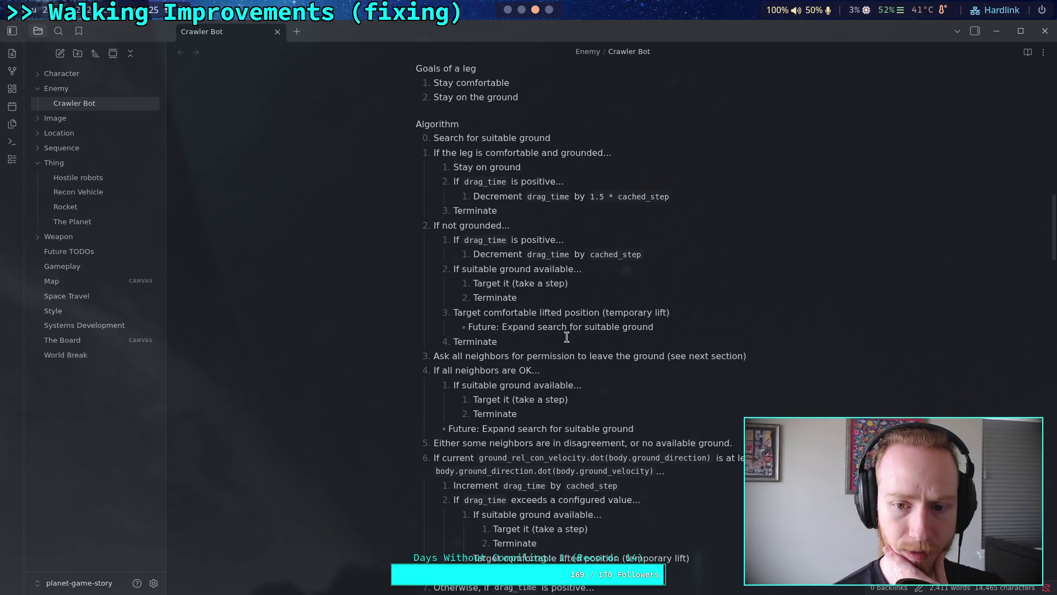
{"action": "scroll", "coordinate": [567, 337], "scroll_direction": "down", "scroll_amount": 2}
{"action": "scroll", "coordinate": [567, 337], "scroll_direction": "down", "scroll_amount": 2}
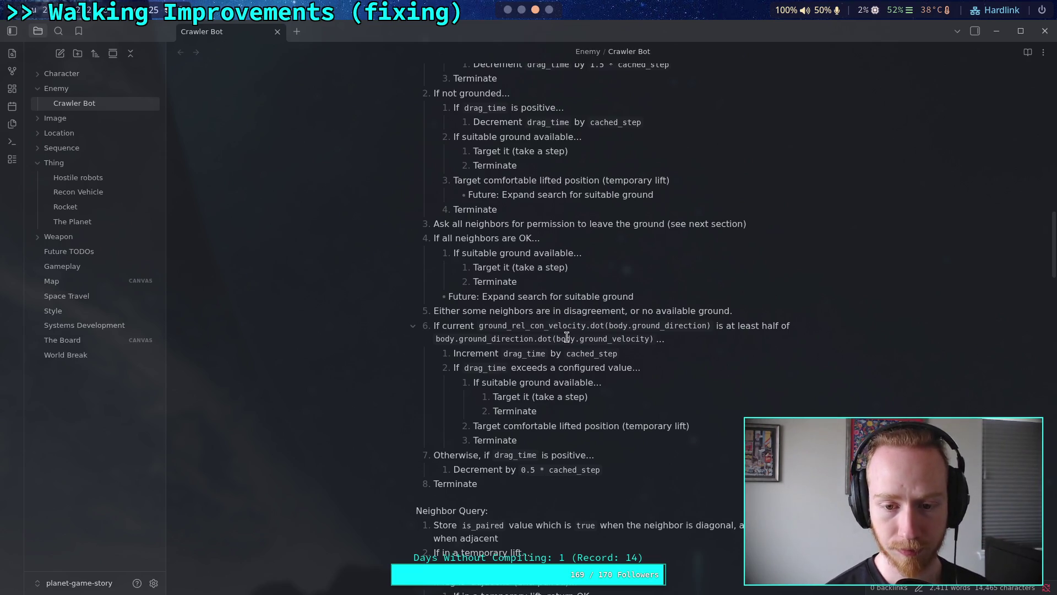
{"action": "scroll", "coordinate": [593, 390], "scroll_direction": "down", "scroll_amount": 3}
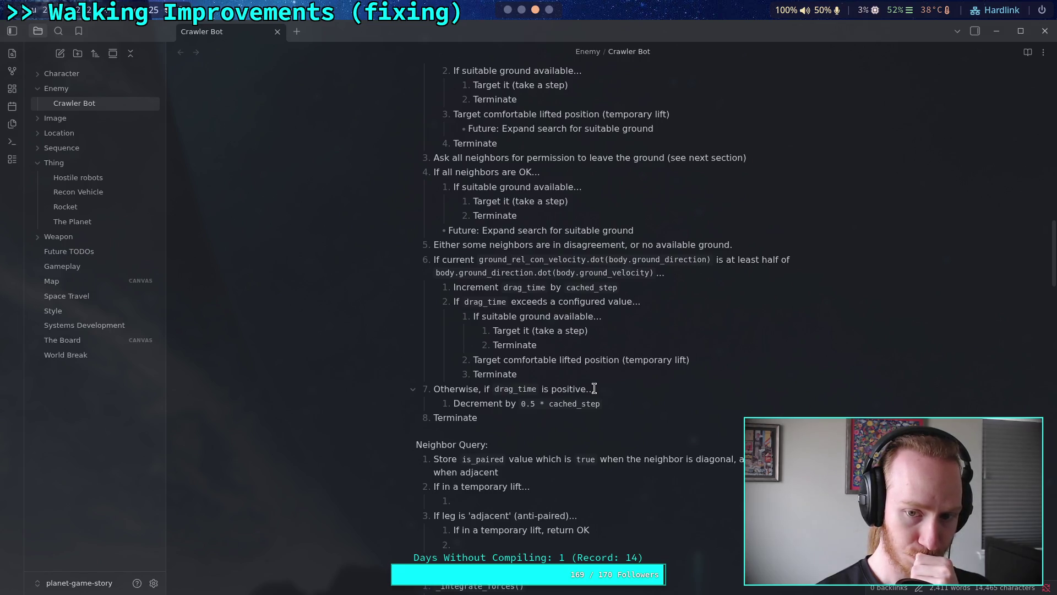
{"action": "scroll", "coordinate": [594, 388], "scroll_direction": "up", "scroll_amount": 3}
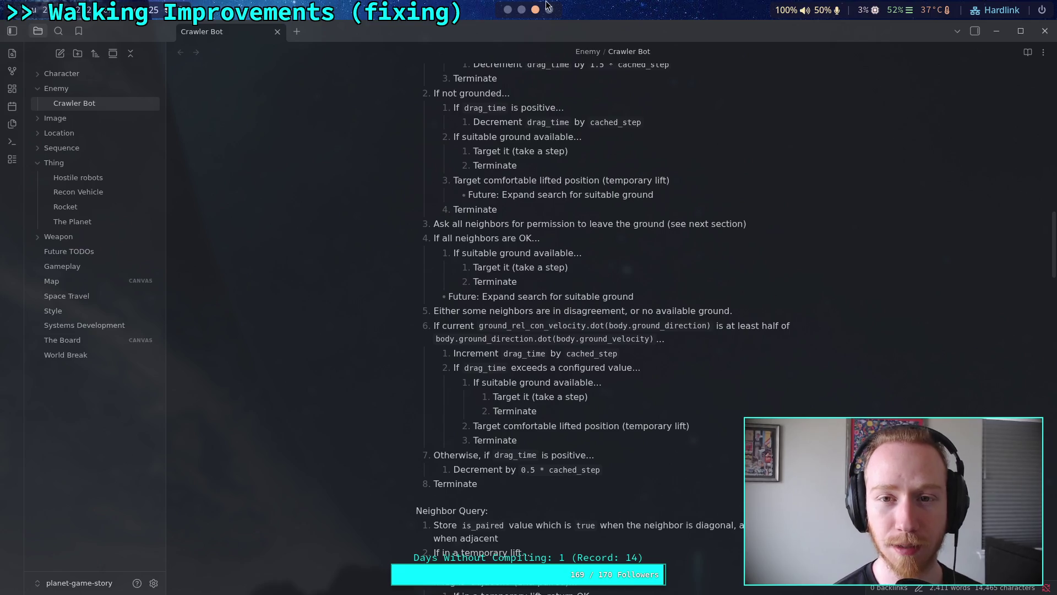
{"action": "key", "text": "super+4"}
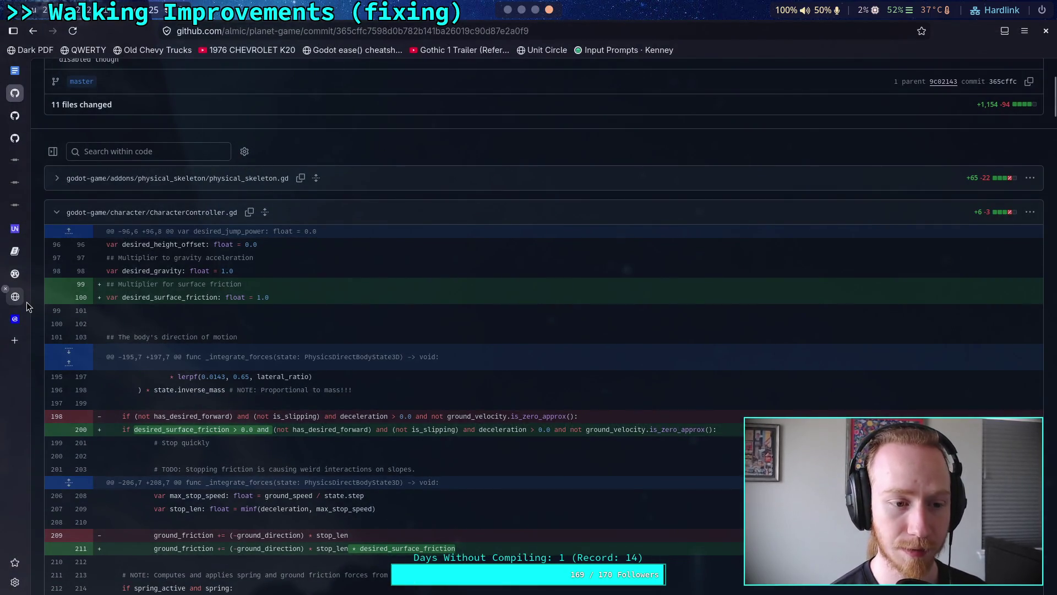
Search 'float toy' in a new Brave tab and open the Float Toy page at evanw.github.io.
{"action": "left_click", "coordinate": [15, 339]}
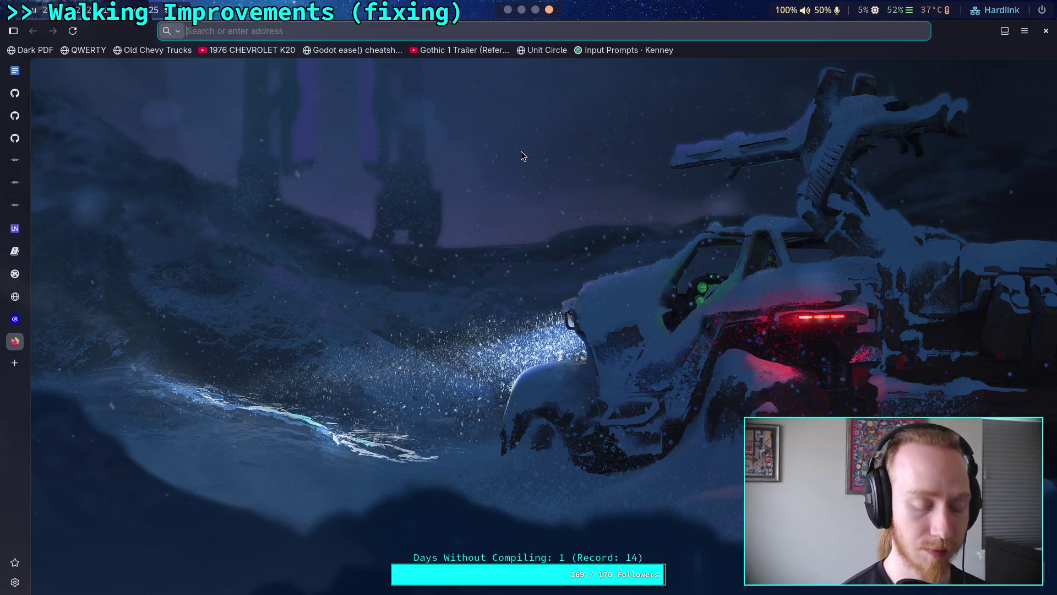
{"action": "type", "text": "float toy"}
{"action": "key", "text": "Return"}
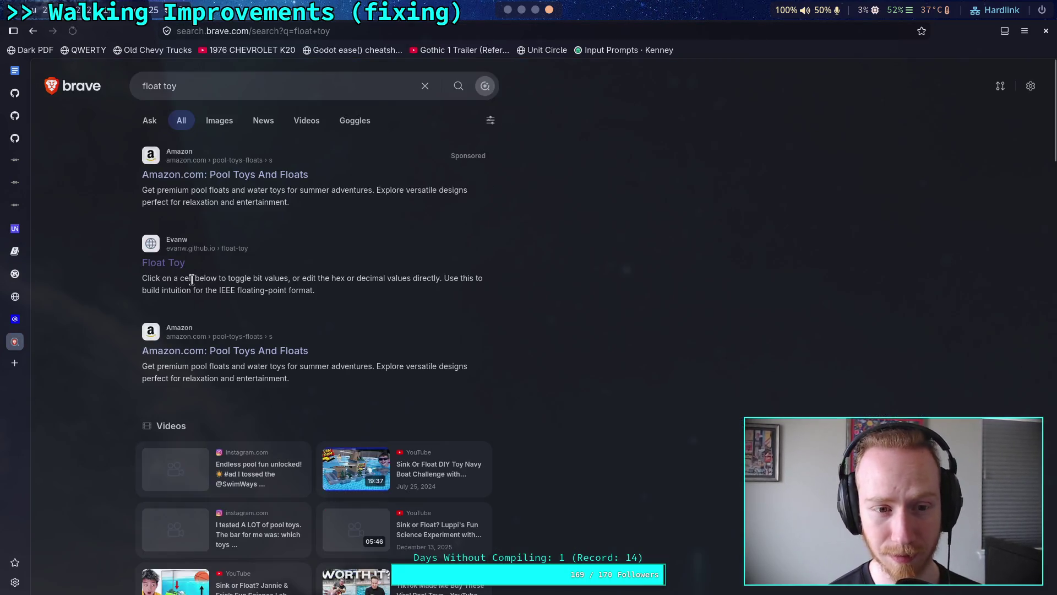
{"action": "left_click", "coordinate": [160, 263]}
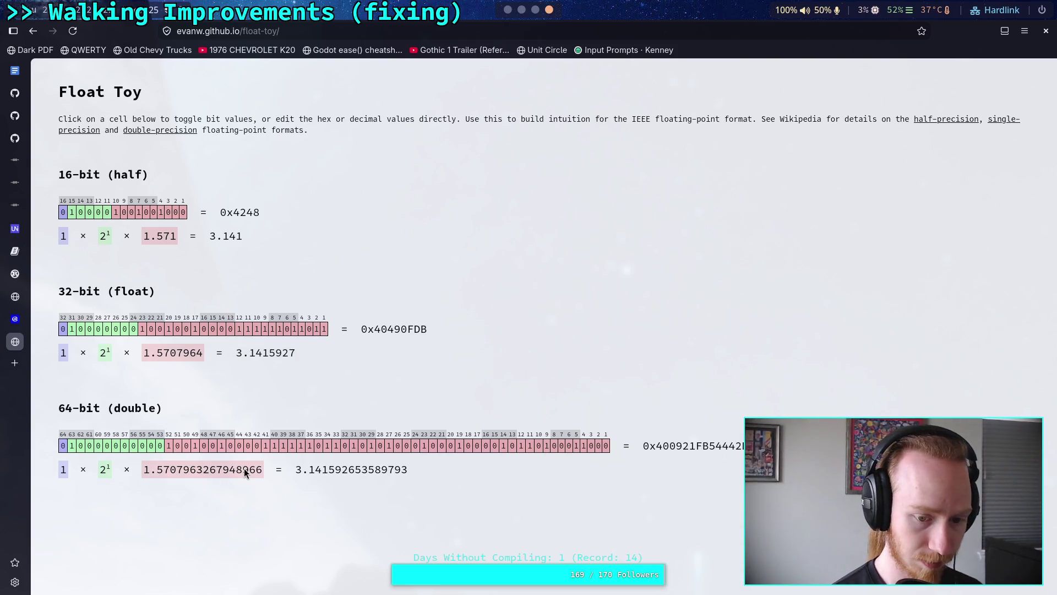
Replace the 64-bit double value 3.141592653589793 with 0.001 and step it up to 0.007.
{"action": "double_click", "coordinate": [348, 471]}
{"action": "type", "text": "0.0"}
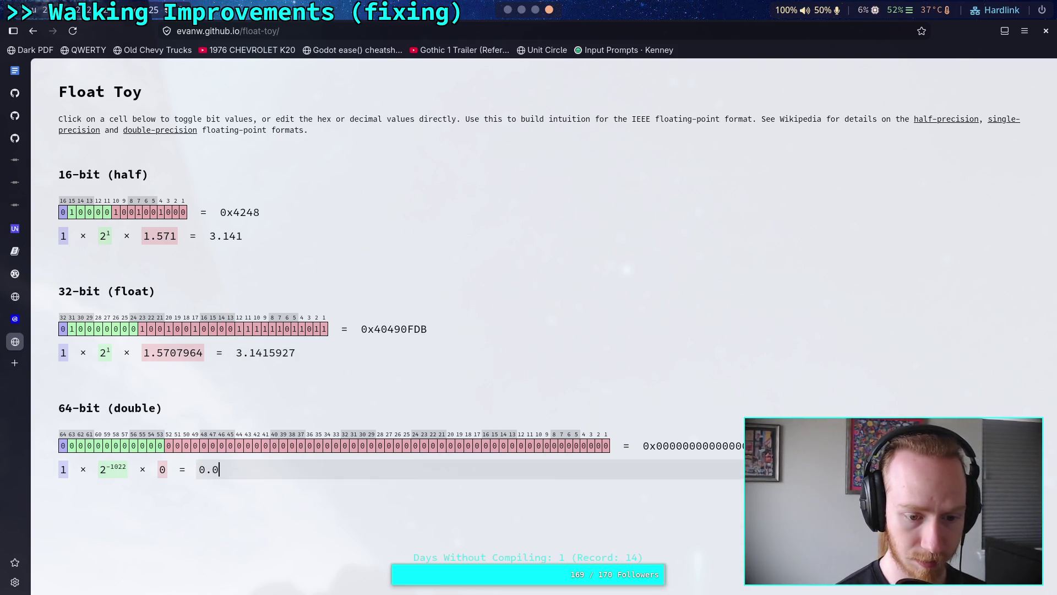
{"action": "type", "text": "01"}
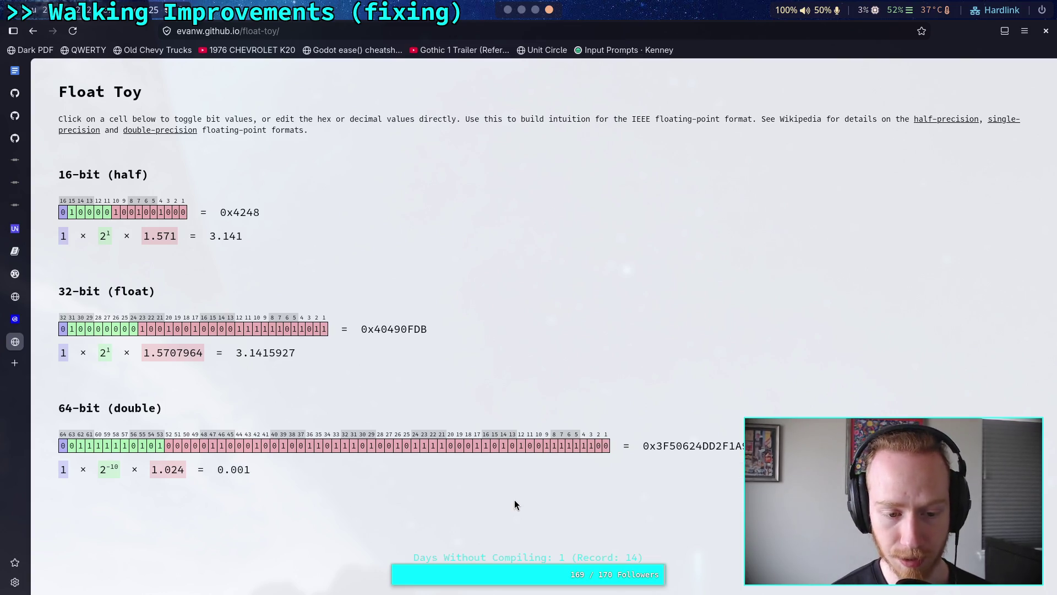
{"action": "left_click", "coordinate": [399, 473]}
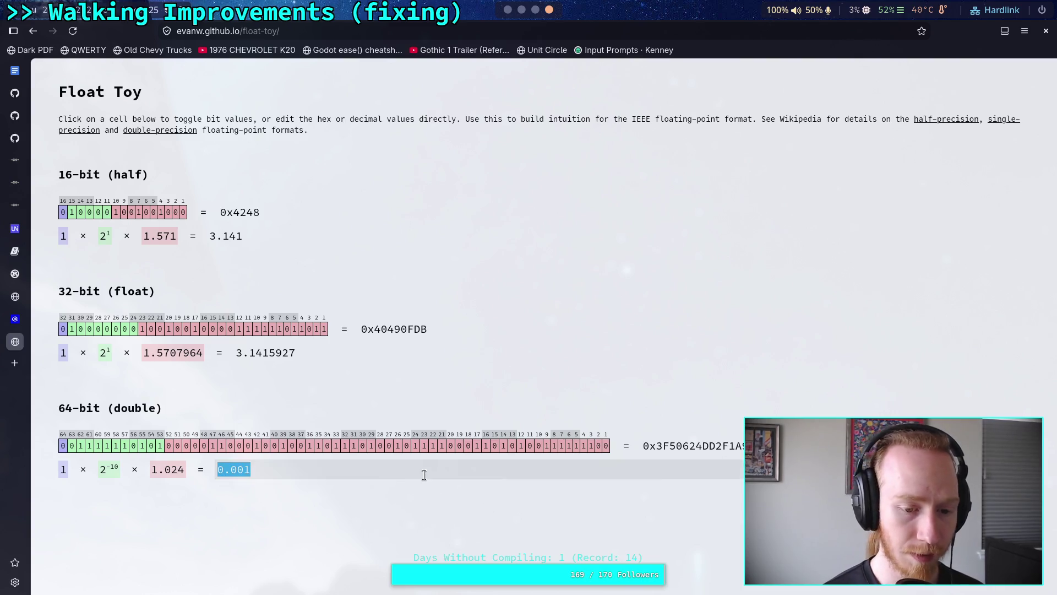
{"action": "key", "text": "Right"}
{"action": "key", "text": "shift+Left"}
{"action": "type", "text": "2"}
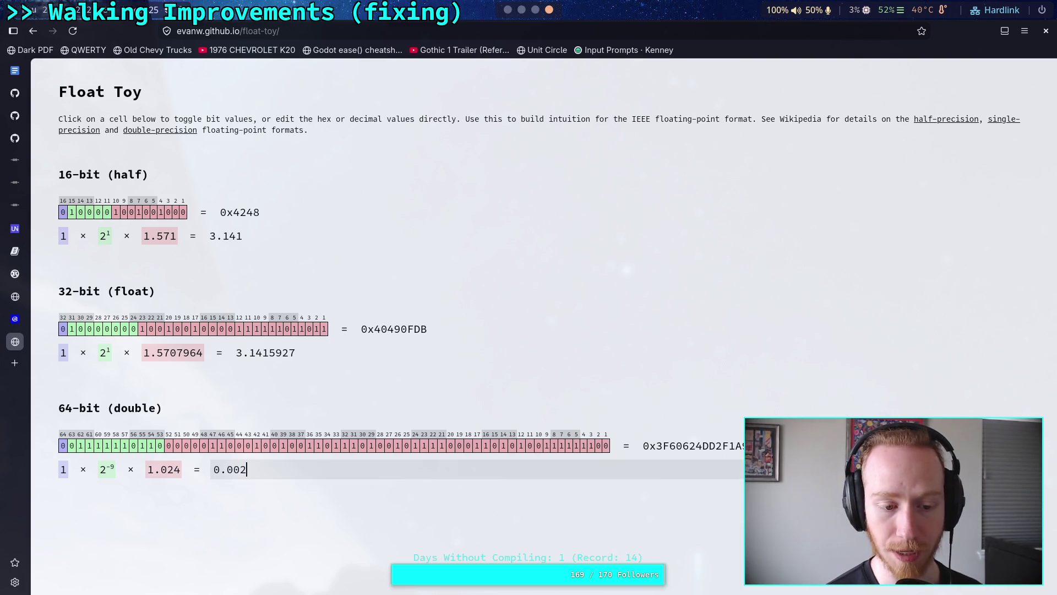
{"action": "key", "text": "BackSpace"}
{"action": "type", "text": "3"}
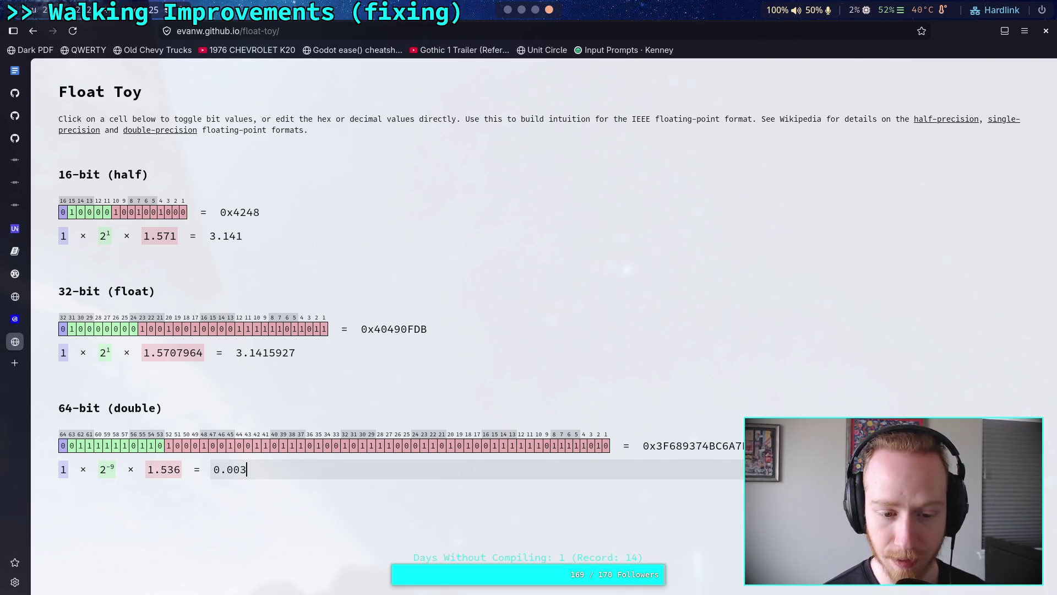
{"action": "key", "text": "BackSpace"}
{"action": "type", "text": "4"}
{"action": "key", "text": "BackSpace"}
{"action": "type", "text": "5"}
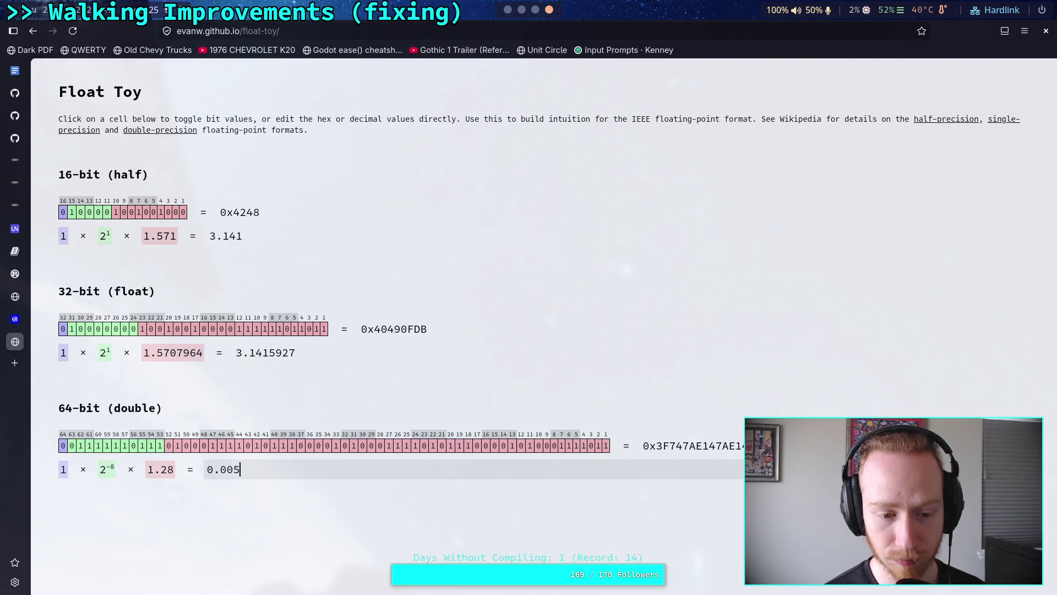
{"action": "key", "text": "BackSpace"}
{"action": "type", "text": "6"}
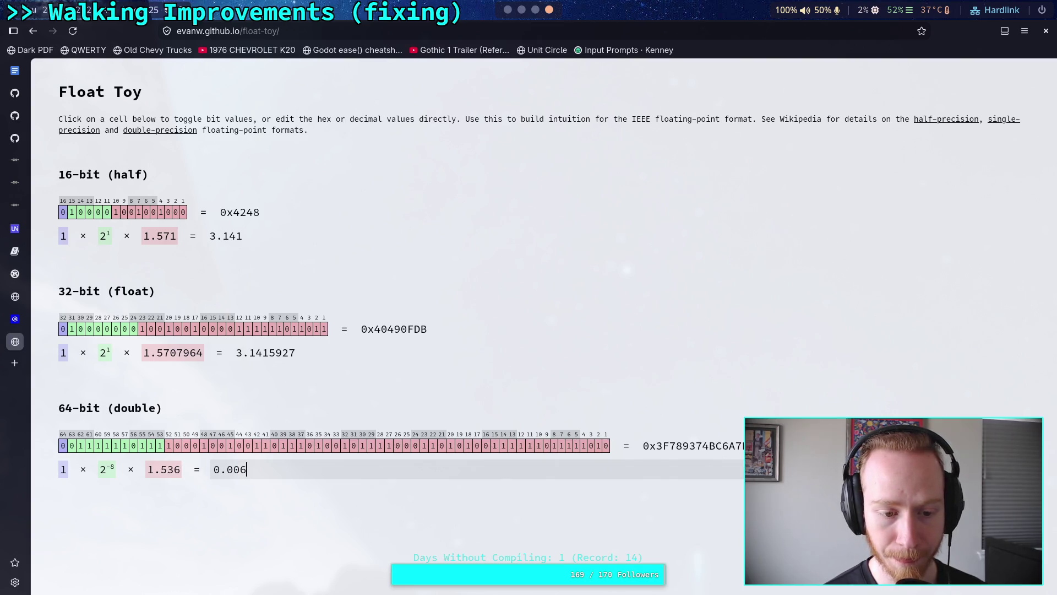
{"action": "key", "text": "shift+Left"}
{"action": "type", "text": "7"}
{"action": "key", "text": "shift+Left"}
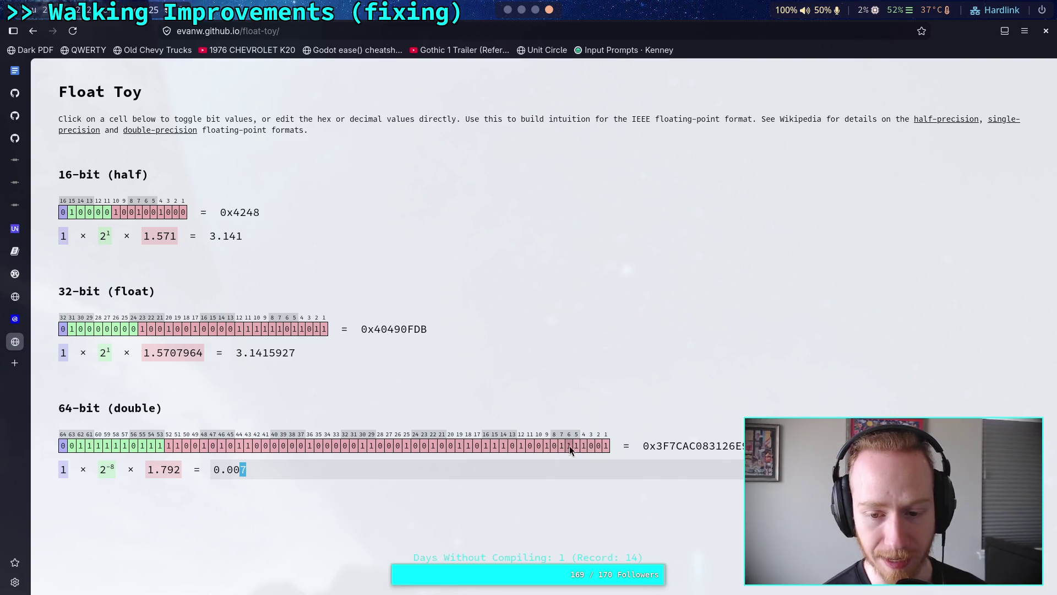
Toggle the lowest bits of the 64-bit value, then restore it to 0.007.
{"action": "left_click", "coordinate": [607, 446]}
{"action": "left_click", "coordinate": [607, 446]}
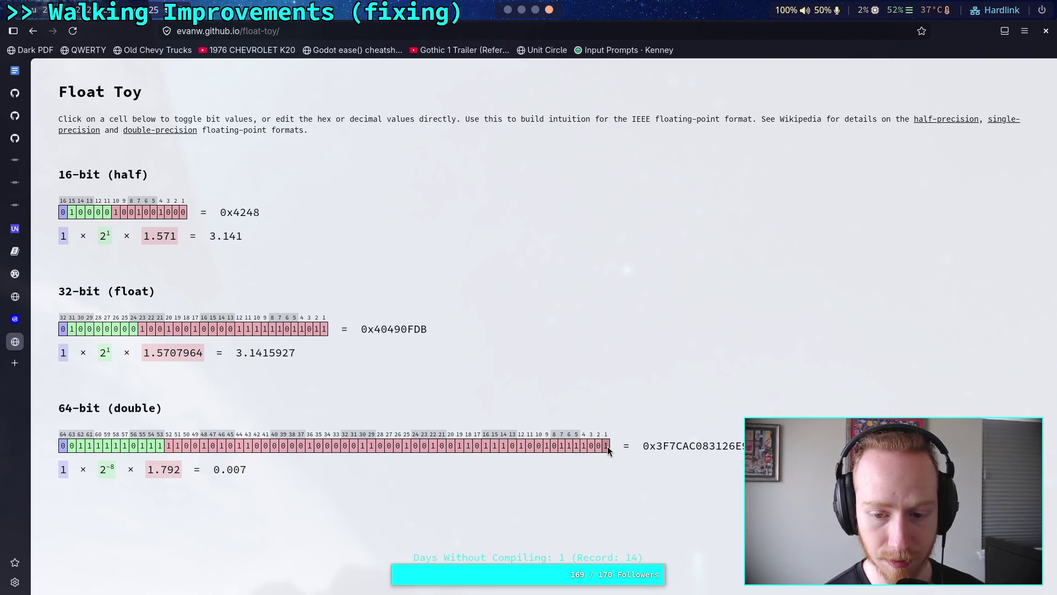
{"action": "left_click", "coordinate": [604, 446]}
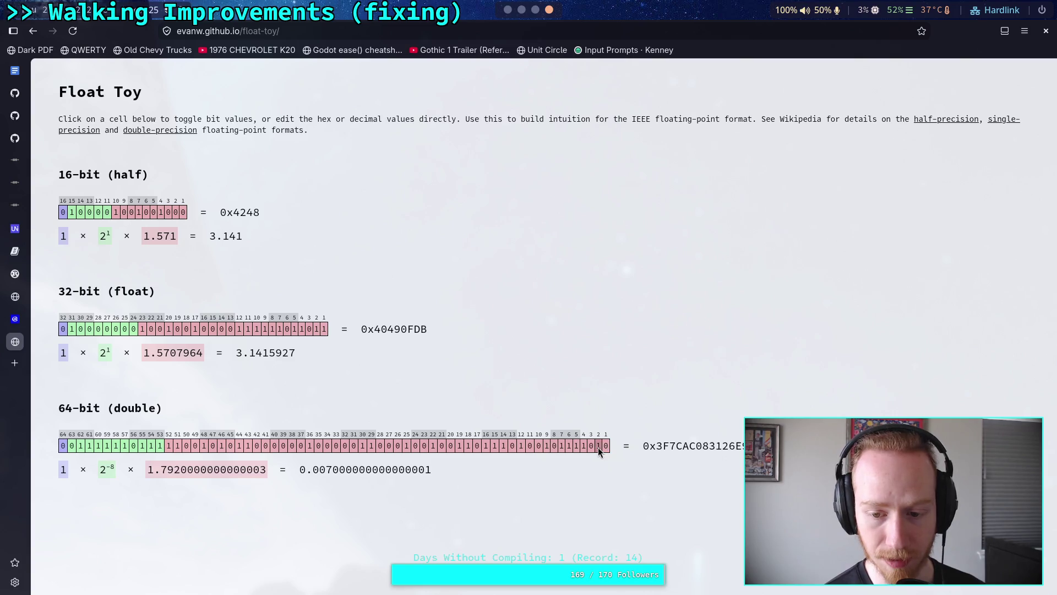
{"action": "left_click", "coordinate": [604, 446]}
{"action": "left_click", "coordinate": [604, 447]}
{"action": "left_click", "coordinate": [568, 471]}
Step the 64-bit decimal value from 0.007 up to 0.009.
{"action": "left_click", "coordinate": [568, 471]}
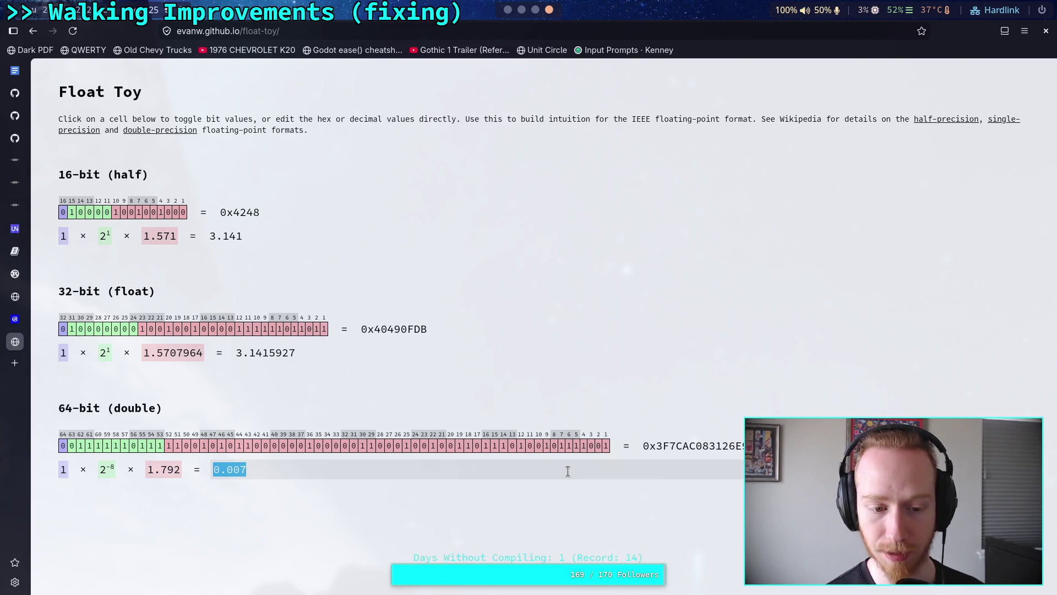
{"action": "left_click", "coordinate": [568, 470]}
{"action": "key", "text": "BackSpace"}
{"action": "type", "text": "8"}
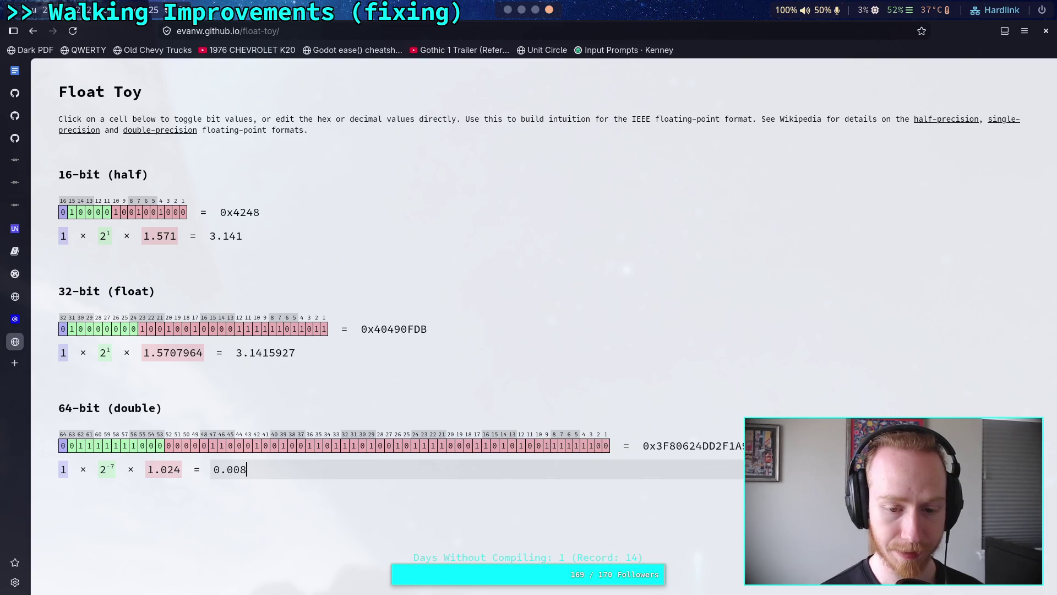
{"action": "key", "text": "BackSpace"}
{"action": "type", "text": "9"}
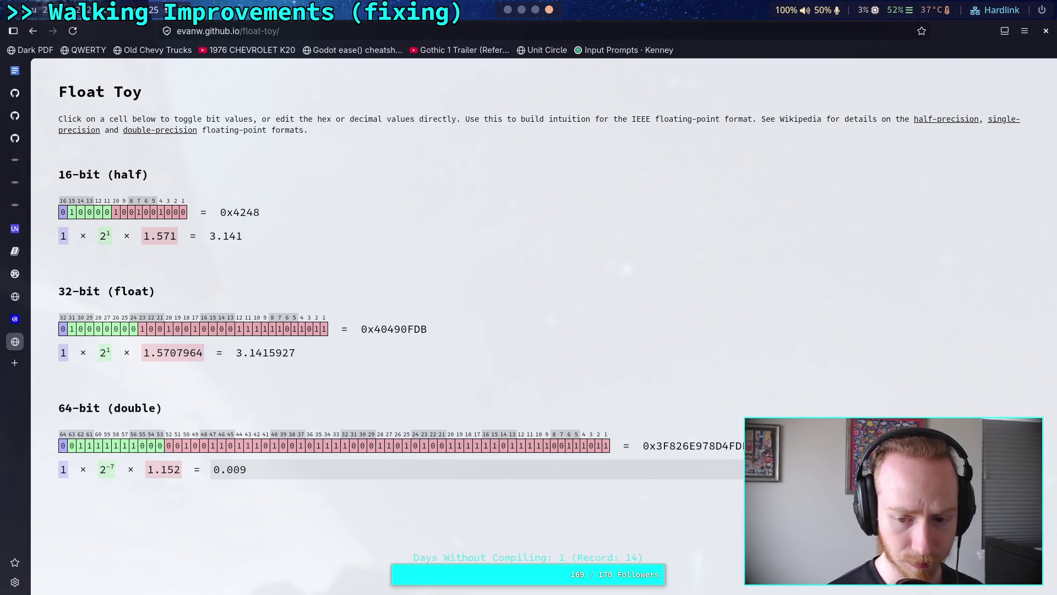
Toggle the low bits of the 0.009 value, then restore it to exactly 0.009.
{"action": "left_click", "coordinate": [608, 447]}
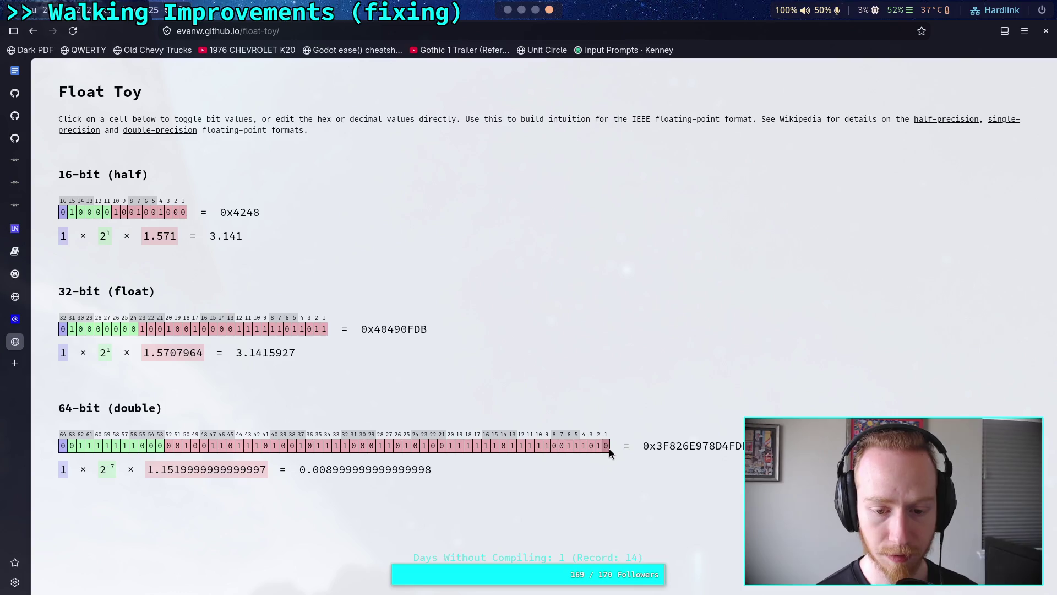
{"action": "left_click", "coordinate": [606, 447]}
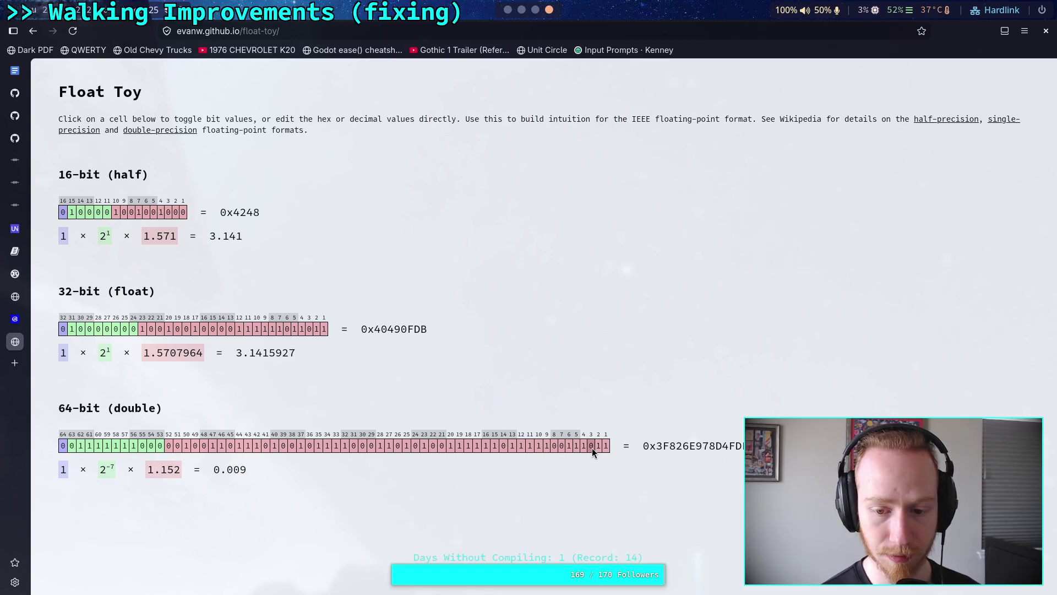
{"action": "left_click", "coordinate": [593, 447]}
{"action": "left_click", "coordinate": [600, 448]}
{"action": "left_click", "coordinate": [607, 449]}
{"action": "left_click", "coordinate": [607, 449]}
{"action": "left_click", "coordinate": [592, 448]}
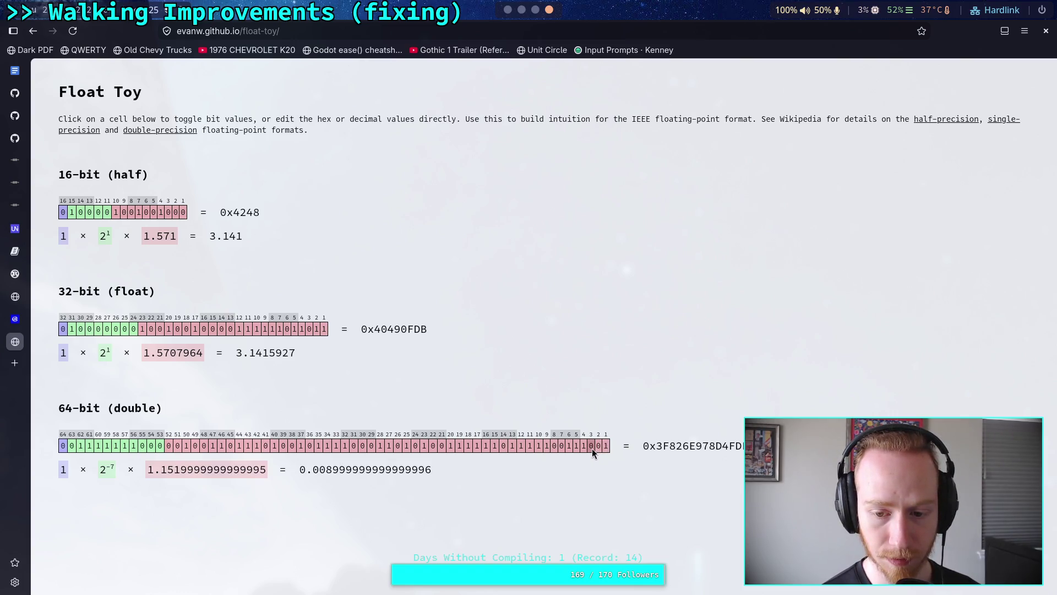
{"action": "left_click", "coordinate": [597, 449]}
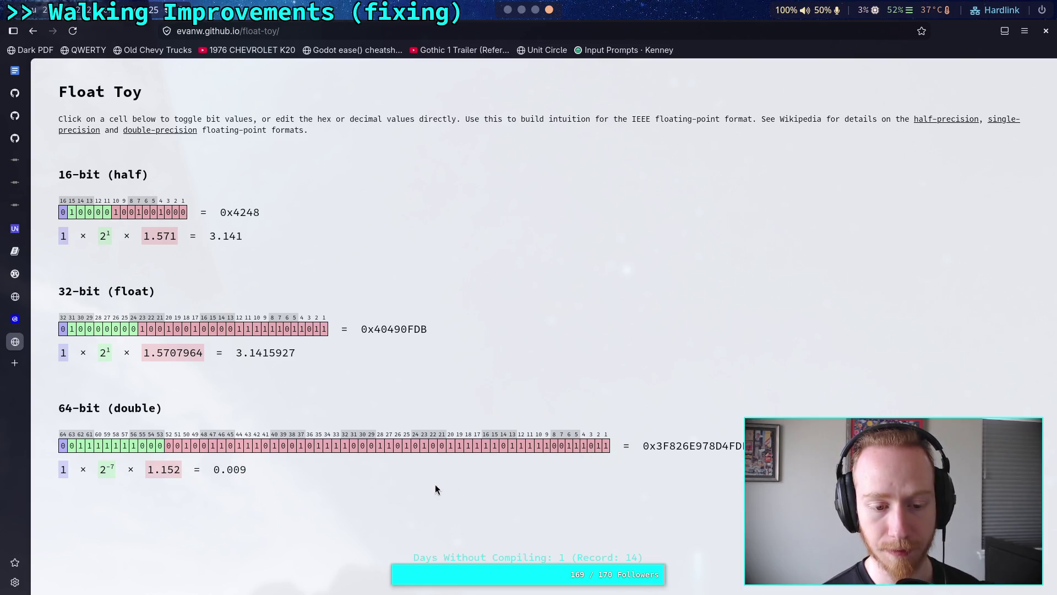
Change the value to 0.01, then step it through 0.011 up to 0.019.
{"action": "left_click", "coordinate": [421, 466]}
{"action": "left_click", "coordinate": [409, 474]}
{"action": "key", "text": "shift+Left"}
{"action": "key", "text": "shift+Left"}
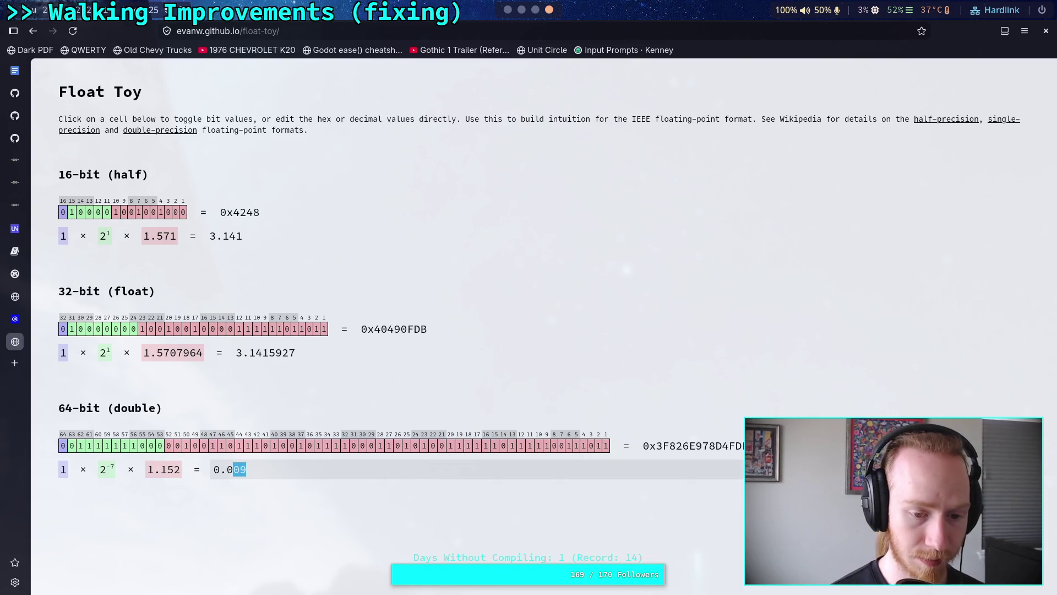
{"action": "type", "text": "1"}
{"action": "key", "text": "shift+Left"}
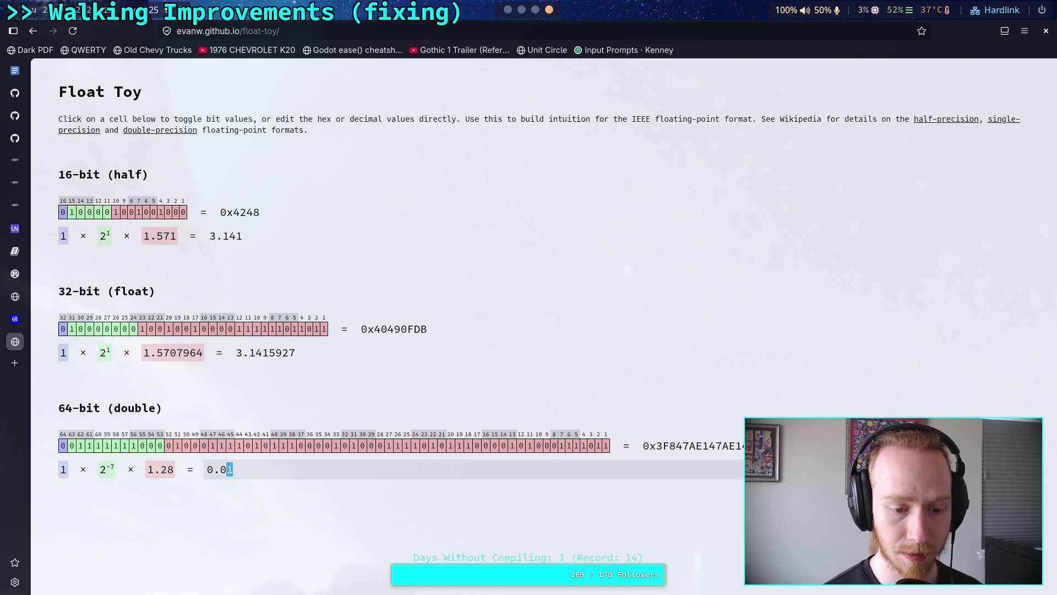
{"action": "type", "text": "11"}
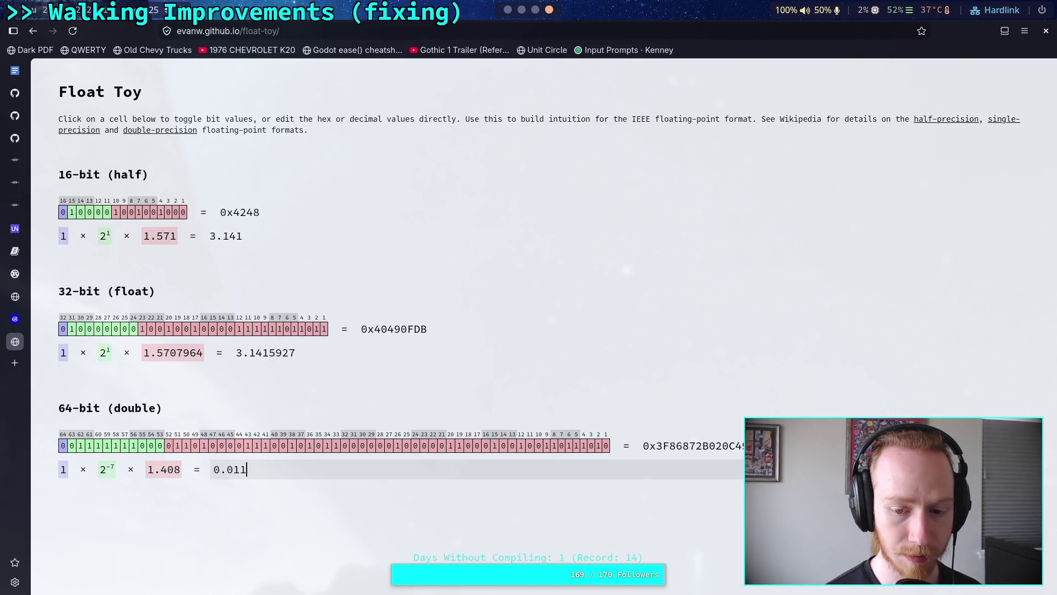
{"action": "key", "text": "shift+Left"}
{"action": "type", "text": "2"}
{"action": "key", "text": "shift+Left"}
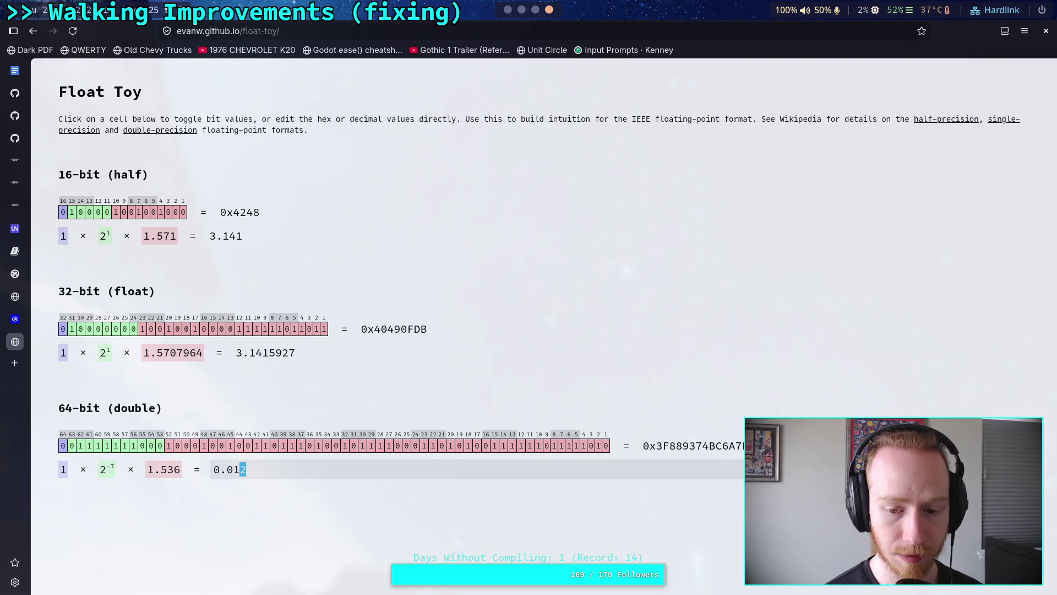
{"action": "type", "text": "3"}
{"action": "key", "text": "shift+Left"}
{"action": "type", "text": "4"}
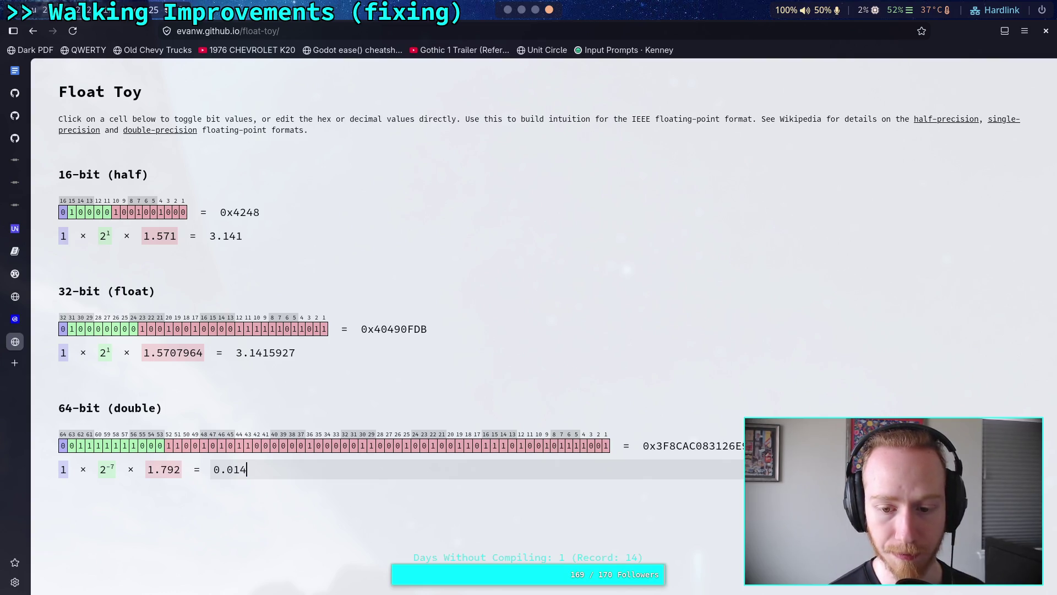
{"action": "key", "text": "shift+Left"}
{"action": "type", "text": "5"}
{"action": "key", "text": "shift+Left"}
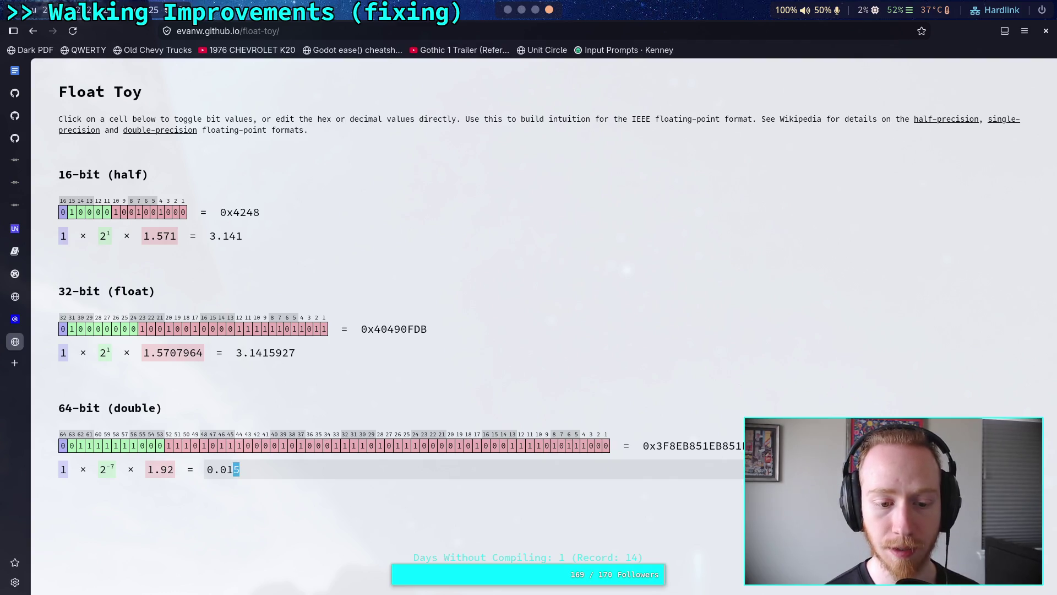
{"action": "type", "text": "6"}
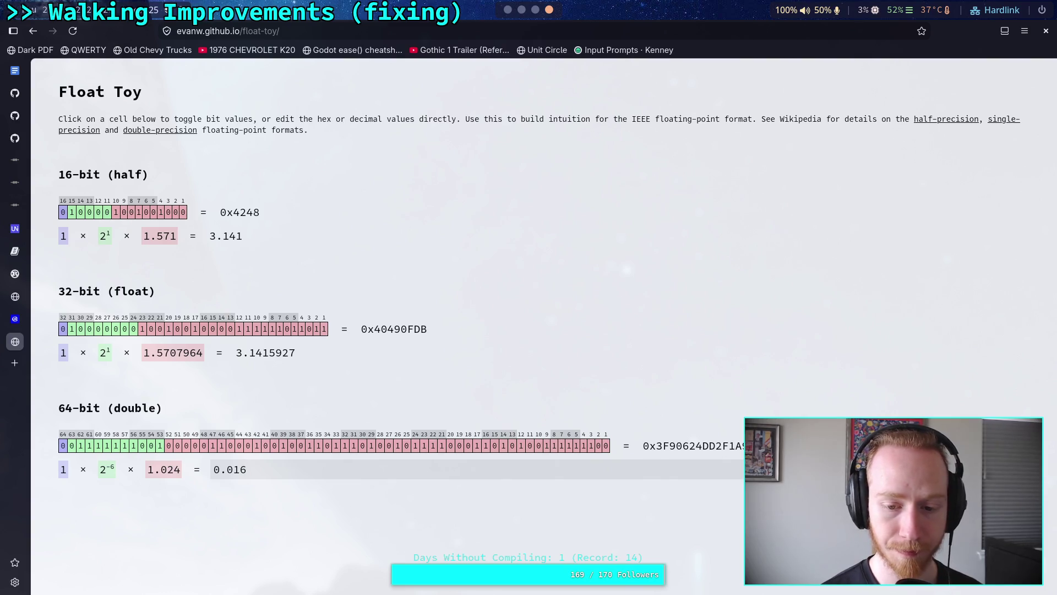
{"action": "key", "text": "shift+Left"}
{"action": "type", "text": "7"}
{"action": "key", "text": "shift+Left"}
{"action": "type", "text": "8"}
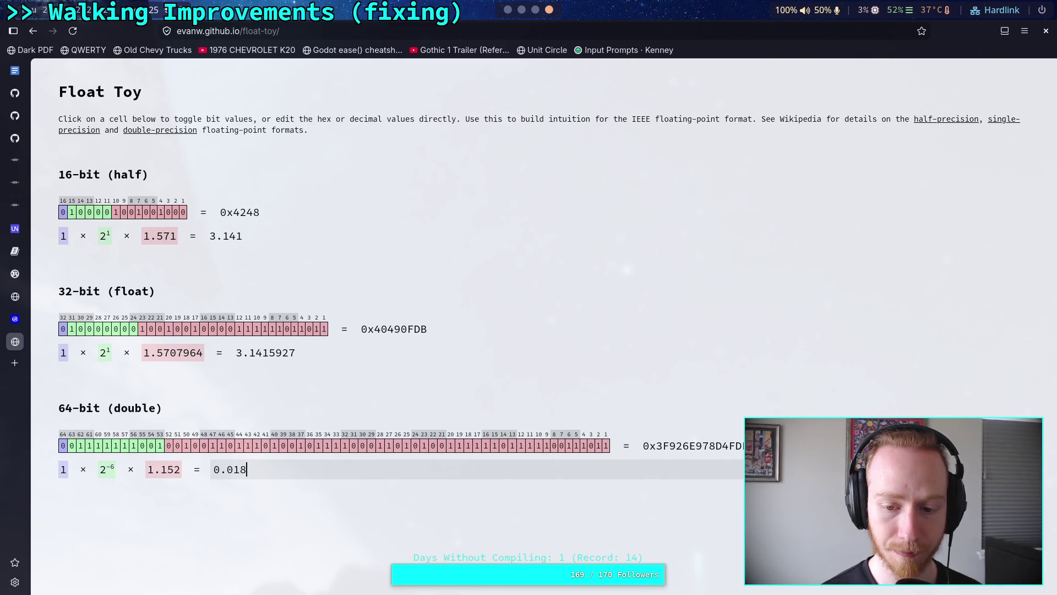
{"action": "key", "text": "shift+Left"}
{"action": "type", "text": "9"}
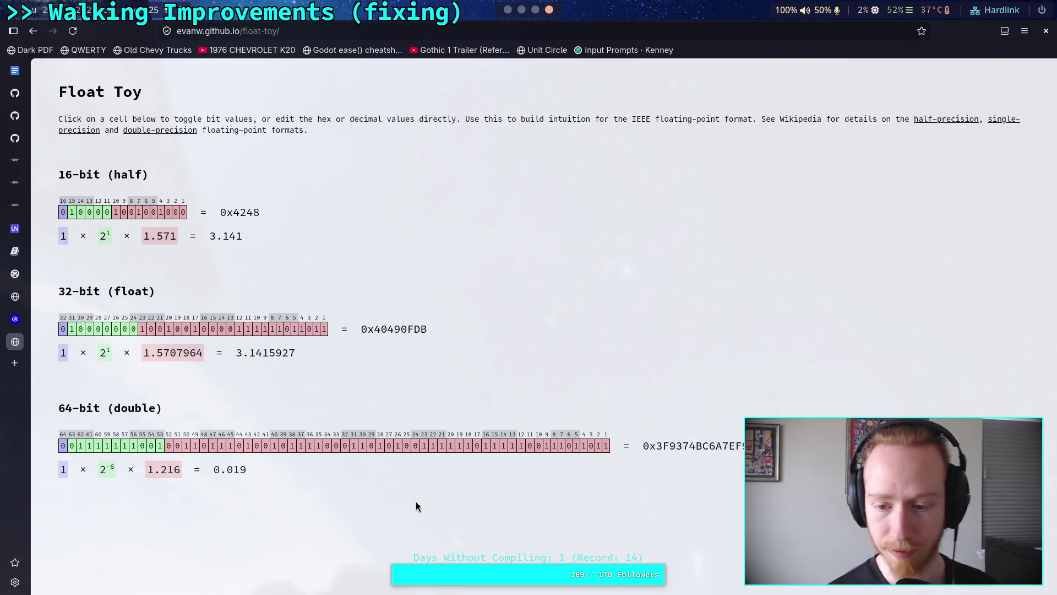
Step the value from 0.021 to 0.025 (mantissa 1.6, exponent 2^-6), then switch to Godot.
{"action": "double_click", "coordinate": [306, 470]}
{"action": "left_click", "coordinate": [312, 468]}
{"action": "key", "text": "BackSpace"}
{"action": "key", "text": "BackSpace"}
{"action": "type", "text": "2"}
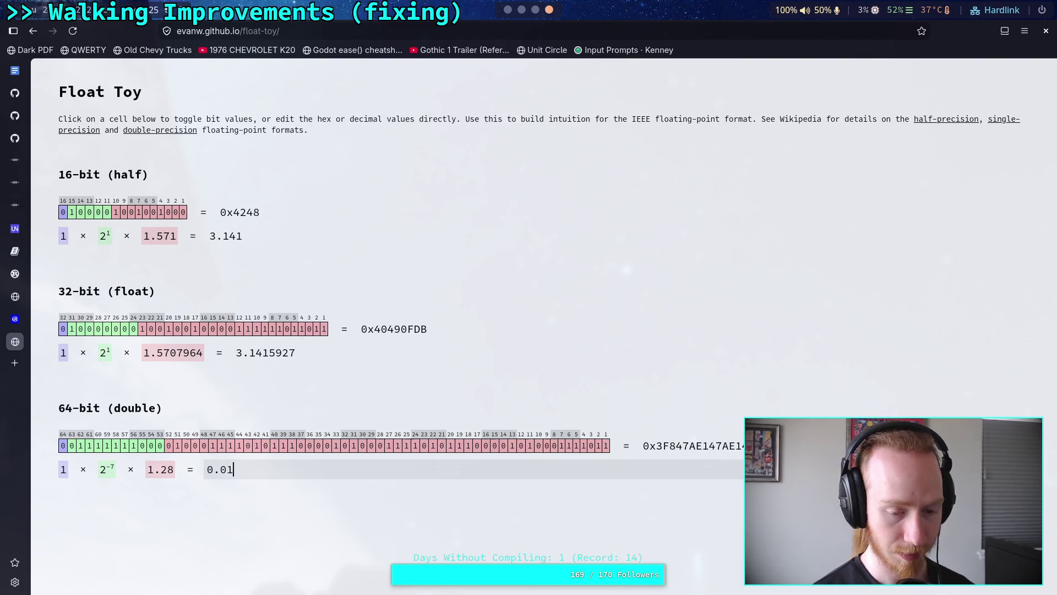
{"action": "type", "text": "1"}
{"action": "key", "text": "BackSpace"}
{"action": "type", "text": "22"}
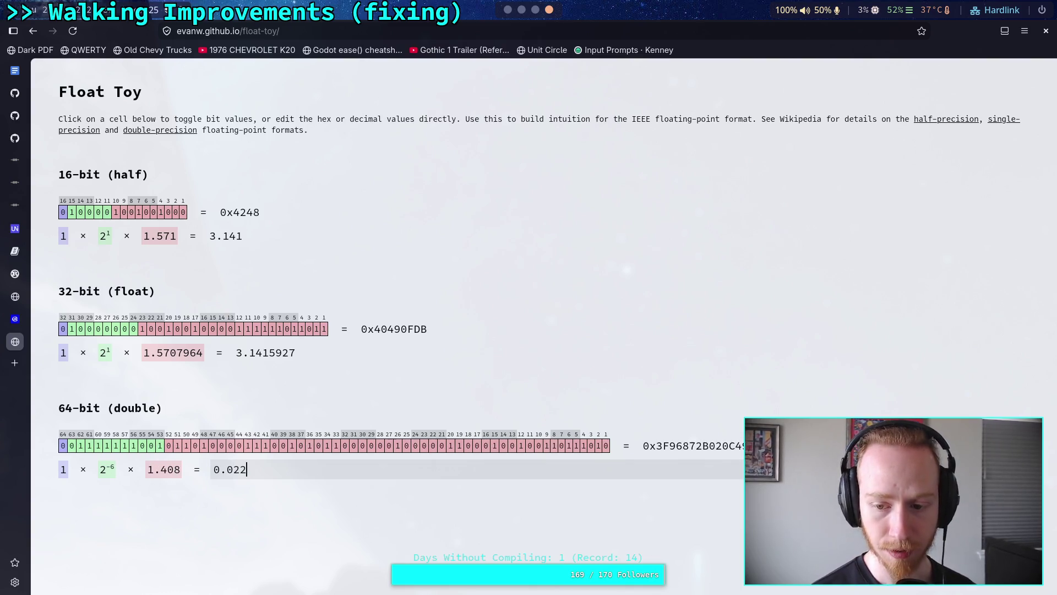
{"action": "key", "text": "BackSpace"}
{"action": "type", "text": "3"}
{"action": "key", "text": "BackSpace"}
{"action": "type", "text": "4"}
{"action": "key", "text": "BackSpace"}
{"action": "type", "text": "5"}
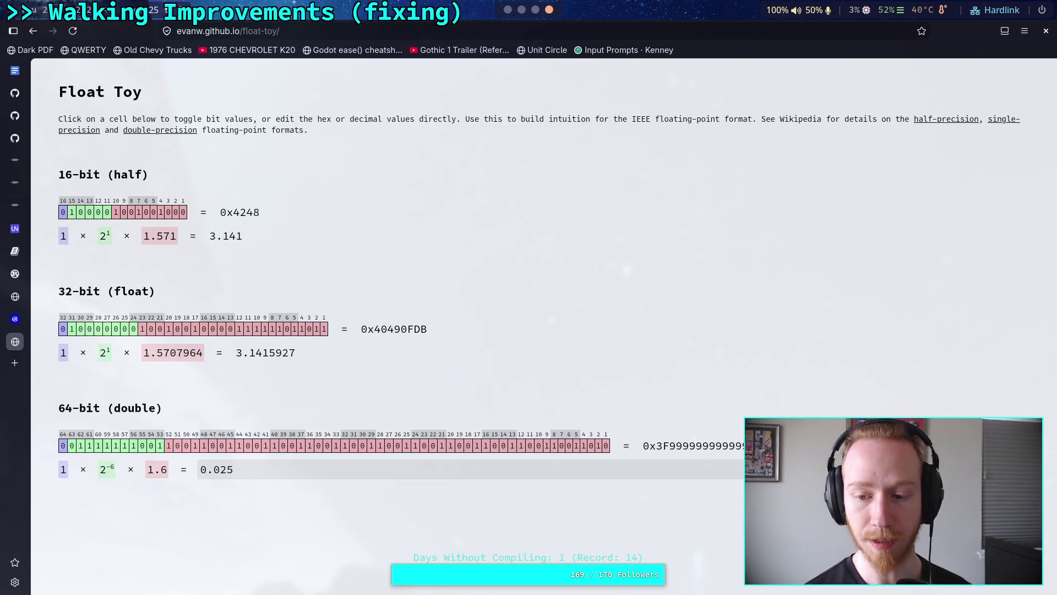
{"action": "key", "text": "super+1"}
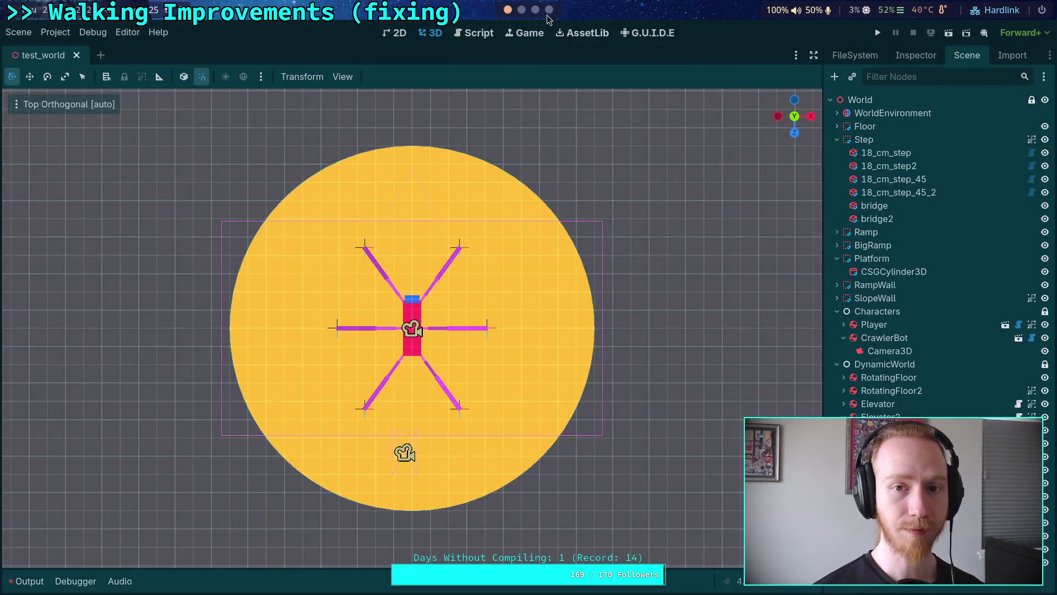
Back in Obsidian, change the not-grounded `drag_time` decrement from `cached_step` to 1.
{"action": "left_click", "coordinate": [549, 9]}
{"action": "left_click", "coordinate": [535, 10]}
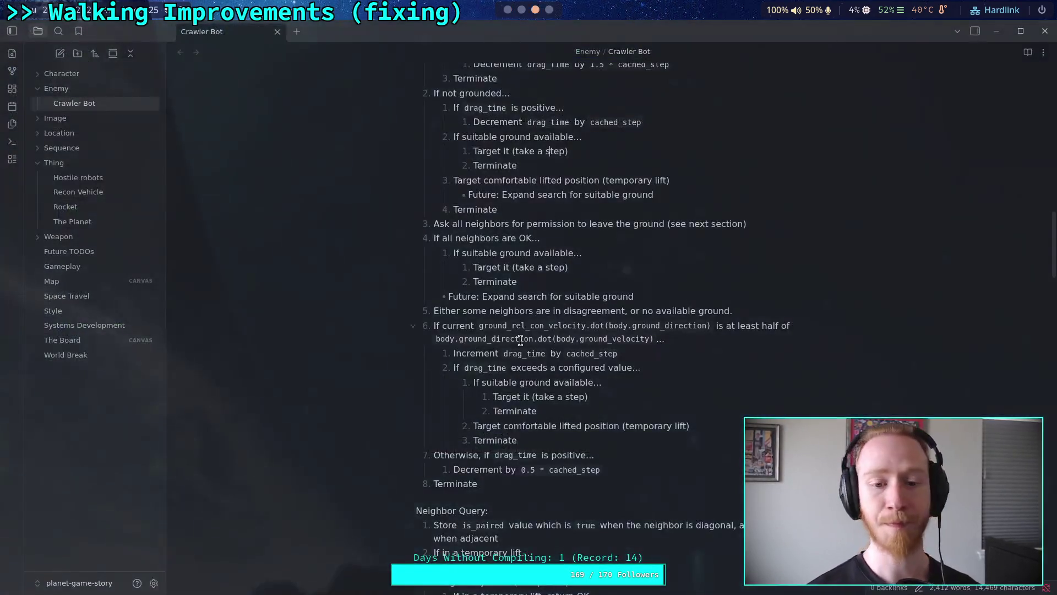
{"action": "left_click", "coordinate": [622, 462]}
{"action": "scroll", "coordinate": [621, 459], "scroll_direction": "up", "scroll_amount": 1}
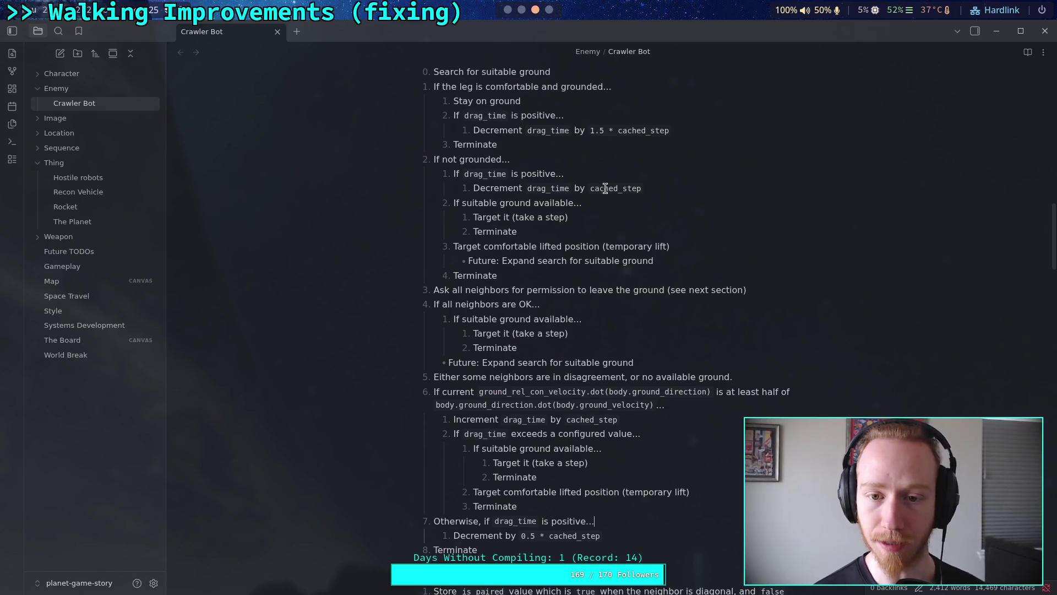
{"action": "mouse_move", "coordinate": [591, 188]}
{"action": "left_mouse_down"}
{"action": "mouse_move", "coordinate": [639, 189]}
{"action": "mouse_move", "coordinate": [594, 193]}
{"action": "left_mouse_up"}
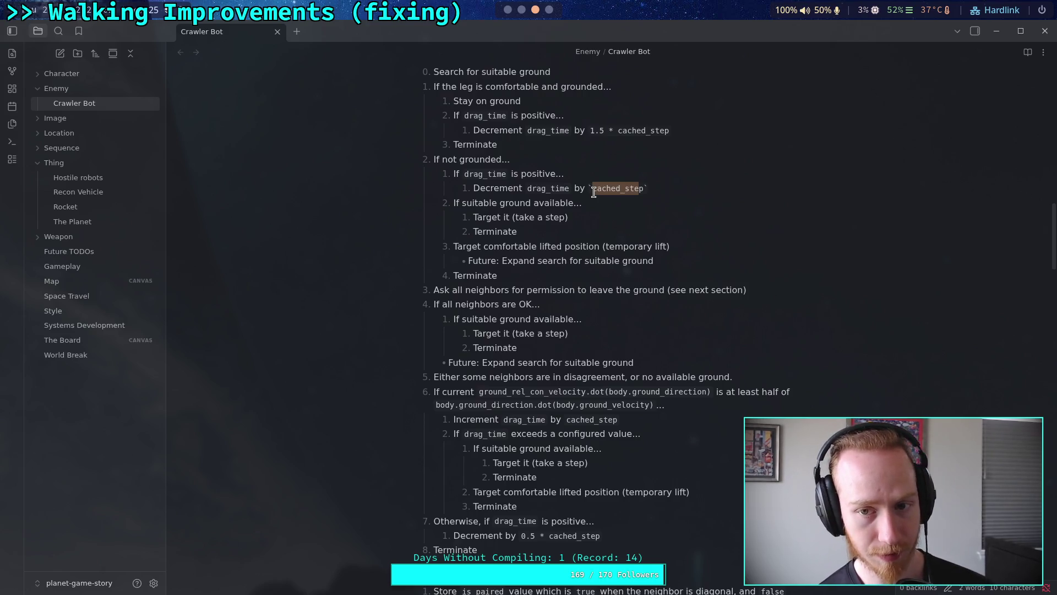
{"action": "type", "text": "1"}
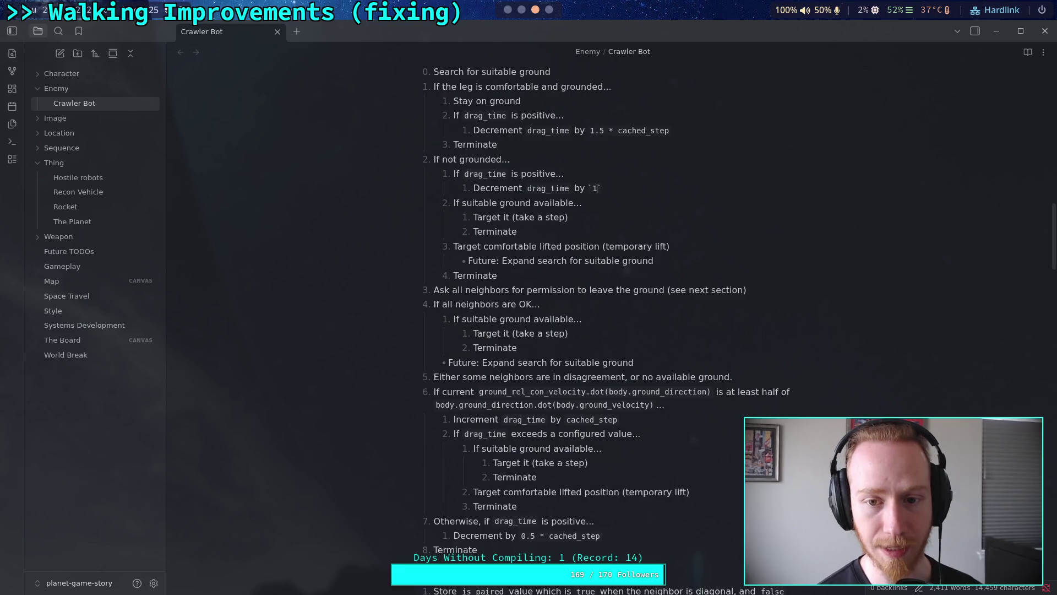
{"action": "scroll", "coordinate": [604, 254], "scroll_direction": "up", "scroll_amount": 3}
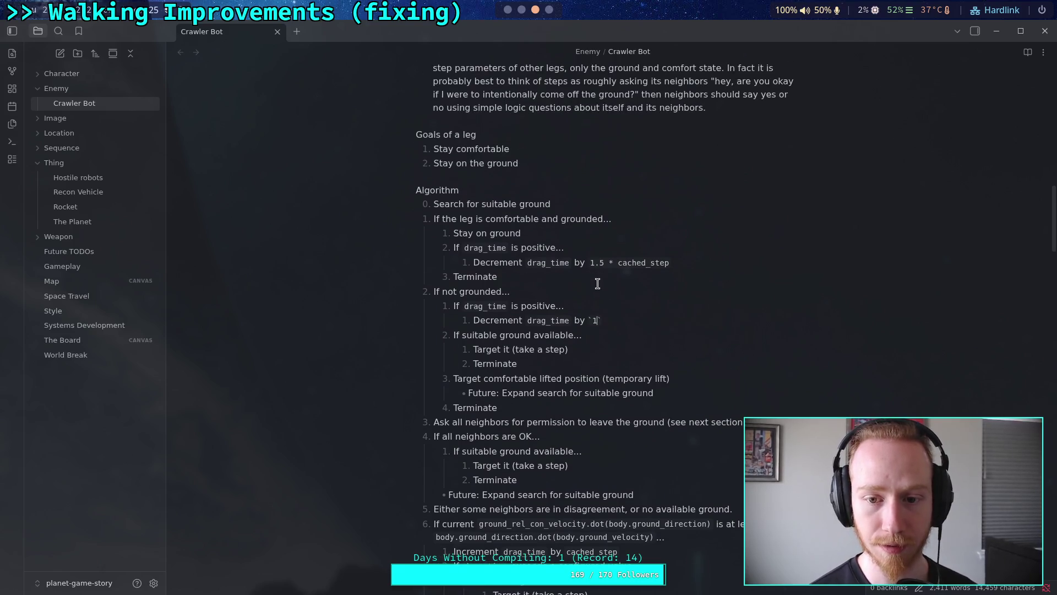
{"action": "left_click", "coordinate": [622, 264]}
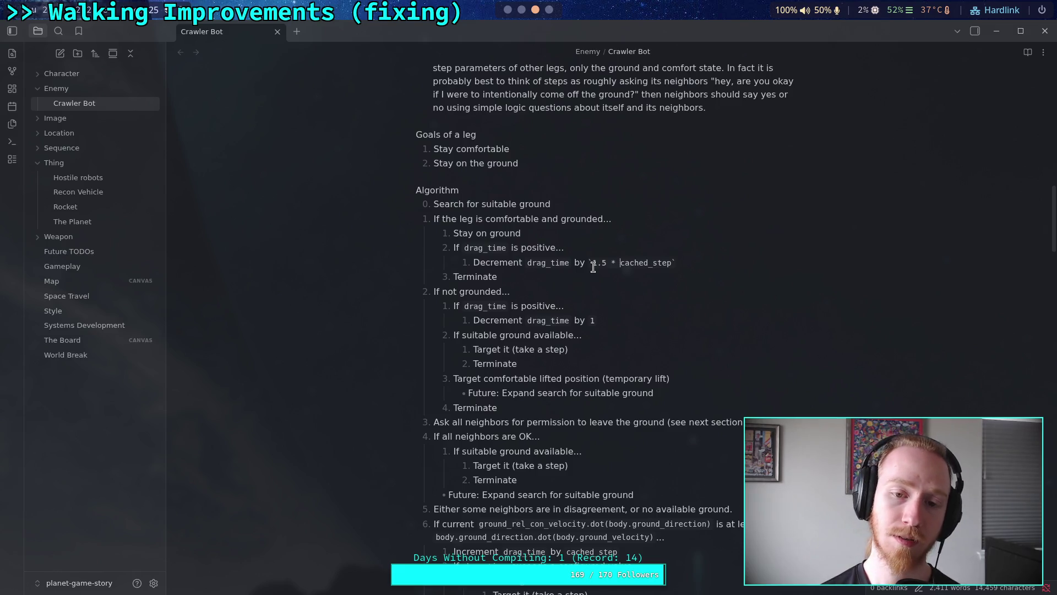
{"action": "scroll", "coordinate": [593, 267], "scroll_direction": "down", "scroll_amount": 5}
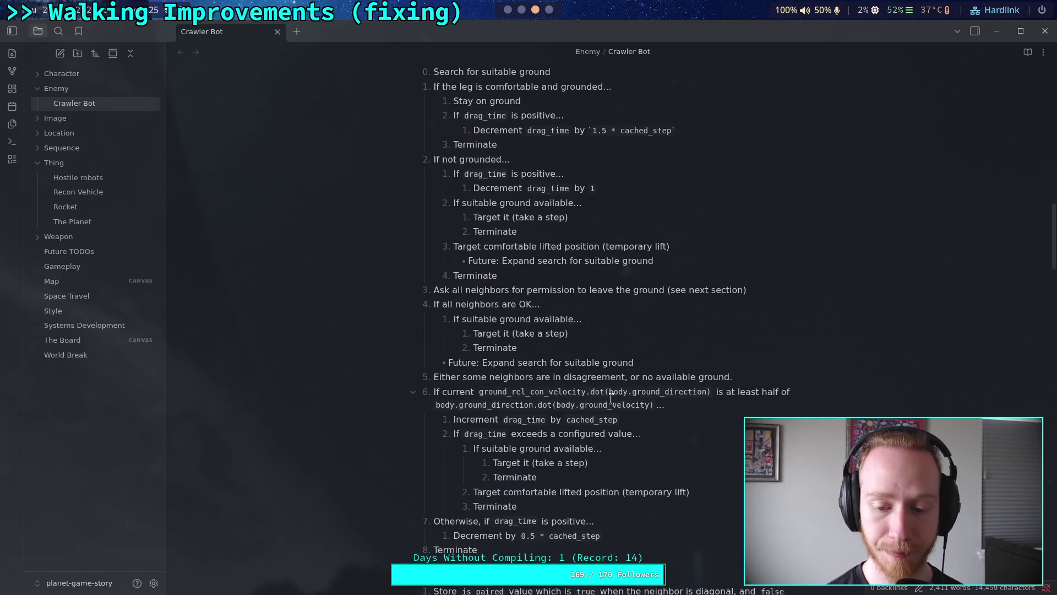
Change item 7's decrement to 1 and the grounded decrement from `1.5 * cached_step` to 3.
{"action": "double_click", "coordinate": [523, 535]}
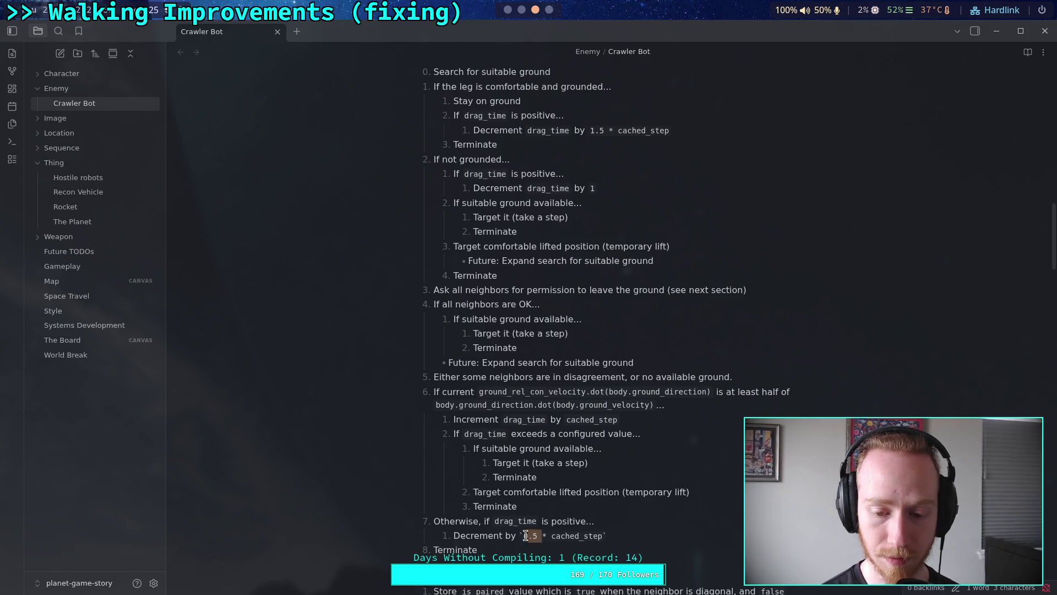
{"action": "left_click_drag", "start_coordinate": [529, 536], "coordinate": [602, 536]}
{"action": "key", "text": "BackSpace"}
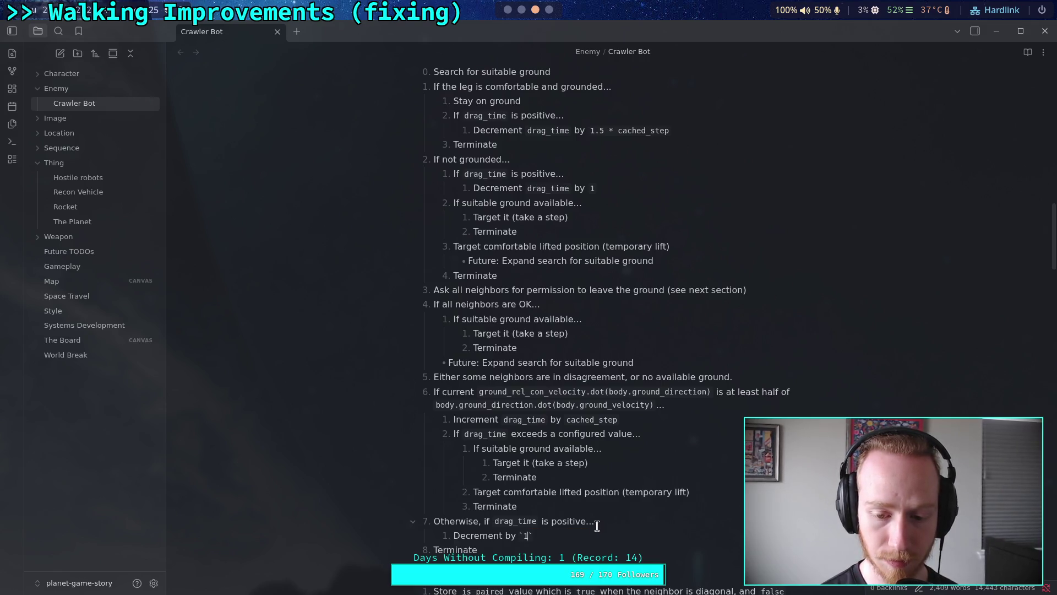
{"action": "scroll", "coordinate": [592, 477], "scroll_direction": "up", "scroll_amount": 2}
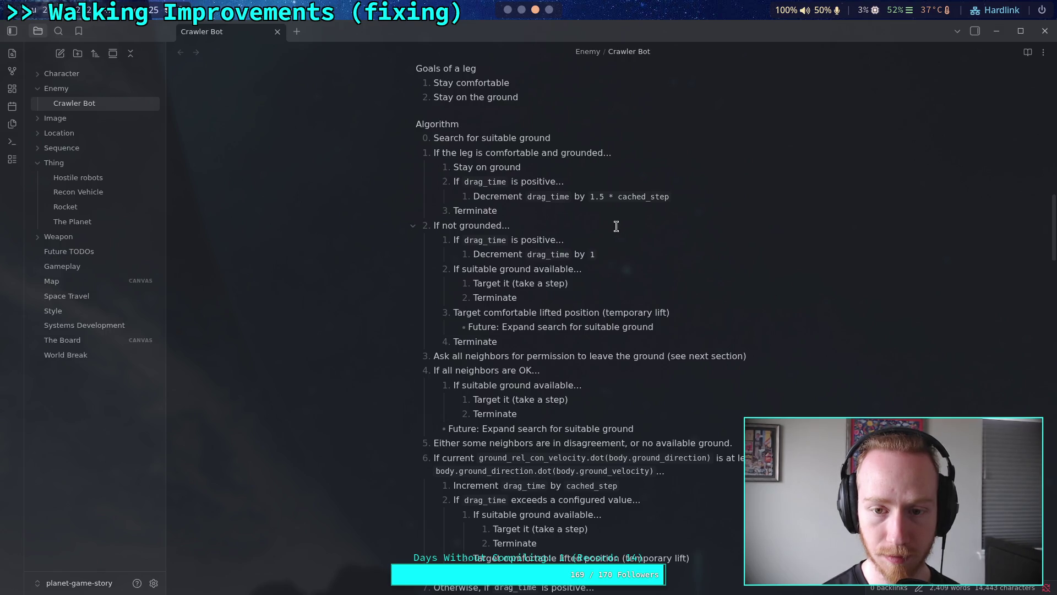
{"action": "left_click", "coordinate": [591, 200]}
{"action": "double_click", "coordinate": [593, 199]}
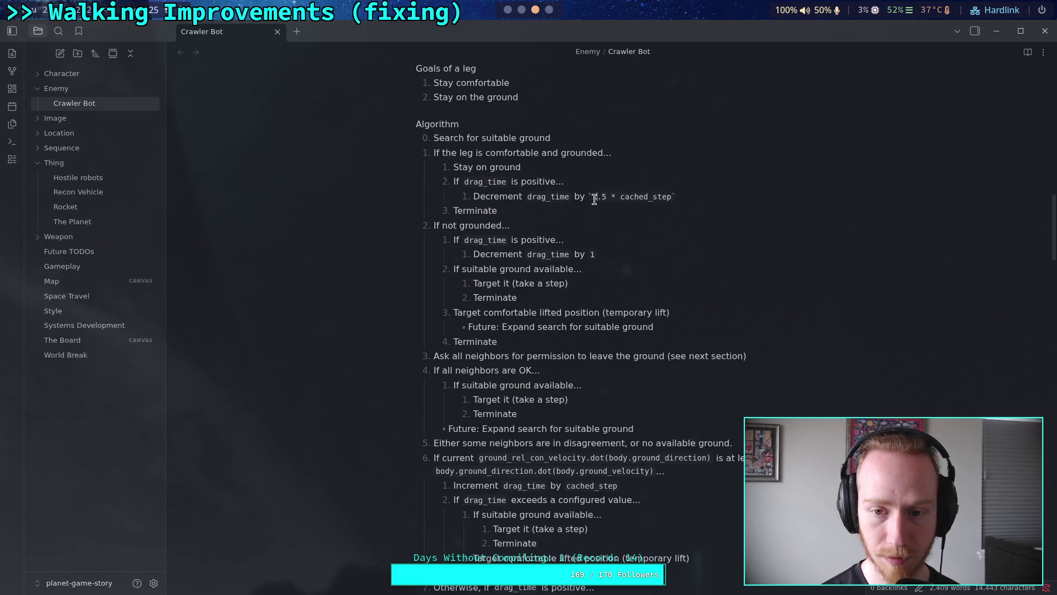
{"action": "left_click_drag", "start_coordinate": [593, 199], "coordinate": [669, 200]}
{"action": "type", "text": "3"}
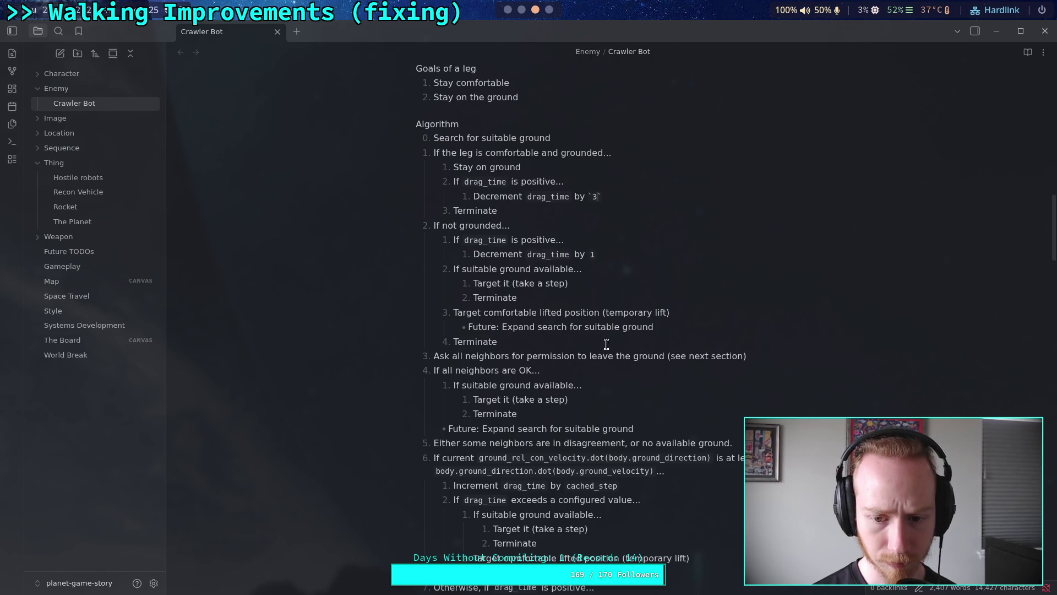
Set the not-grounded decrement to 2 and the `drag_time` increment to 1.
{"action": "scroll", "coordinate": [608, 364], "scroll_direction": "down", "scroll_amount": 1}
{"action": "scroll", "coordinate": [608, 364], "scroll_direction": "down", "scroll_amount": 3}
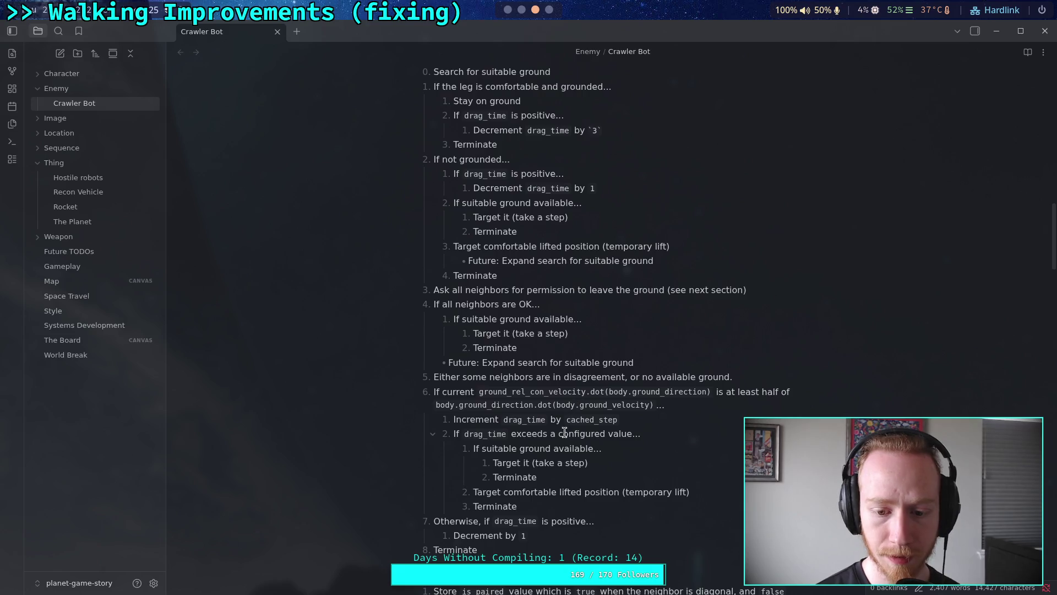
{"action": "left_click", "coordinate": [591, 191]}
{"action": "key", "text": "shift+Right"}
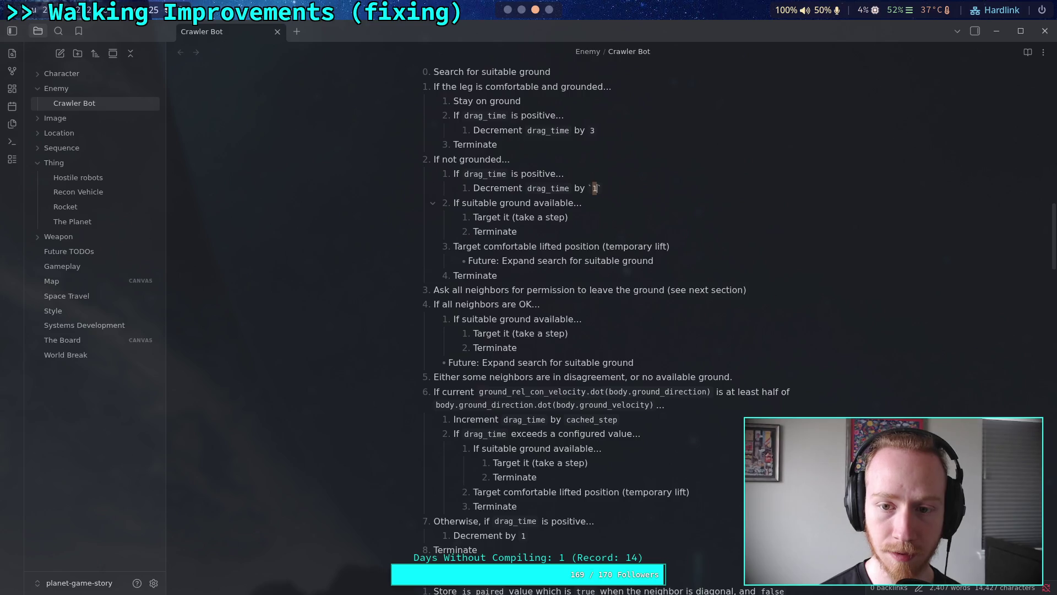
{"action": "type", "text": "2"}
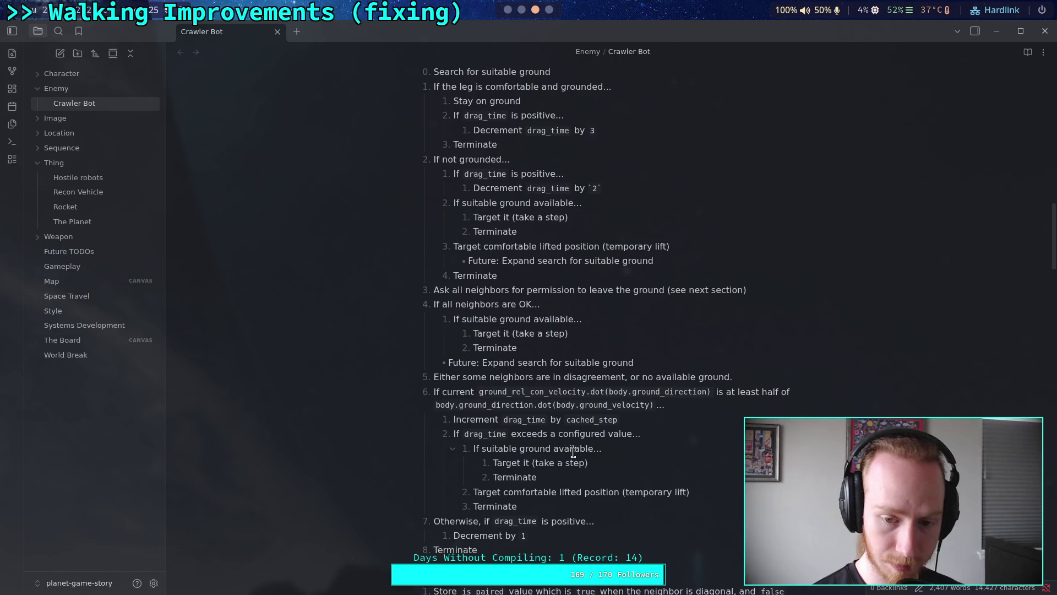
{"action": "double_click", "coordinate": [585, 420]}
{"action": "type", "text": "1"}
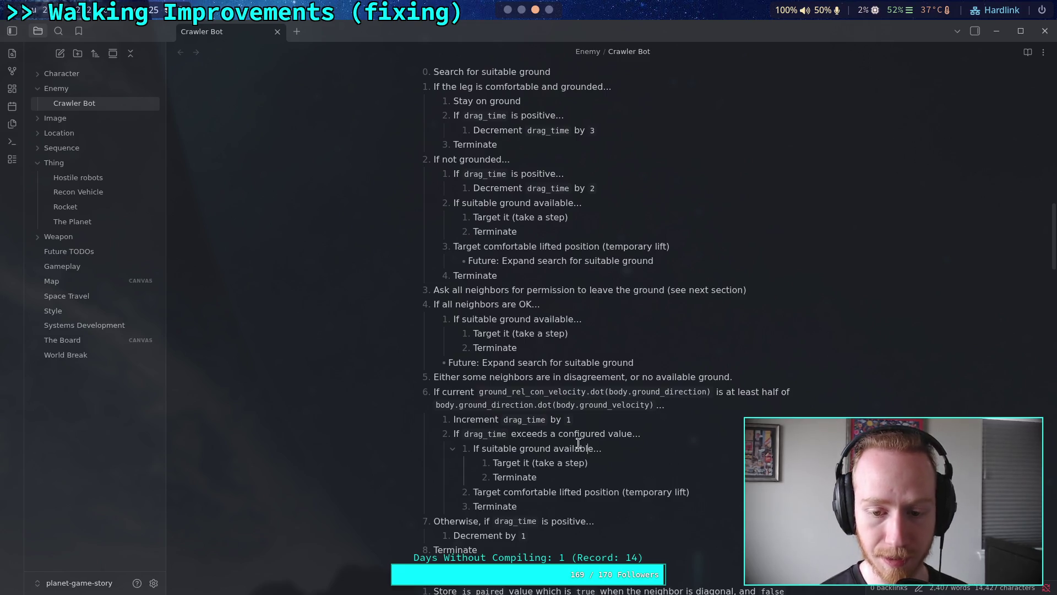
{"action": "left_click", "coordinate": [630, 432]}
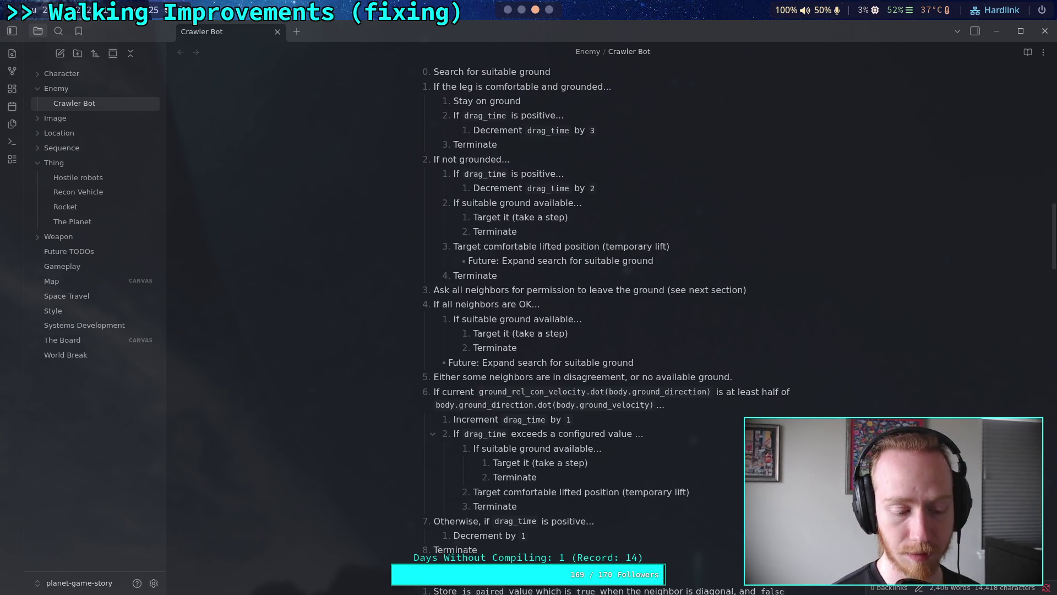
Replace 'a configured value' with inline code `X * Engine.` after 'exceeds', then return to Godot's script editor.
{"action": "key", "text": "BackSpace"}
{"action": "key", "text": "BackSpace"}
{"action": "key", "text": "BackSpace"}
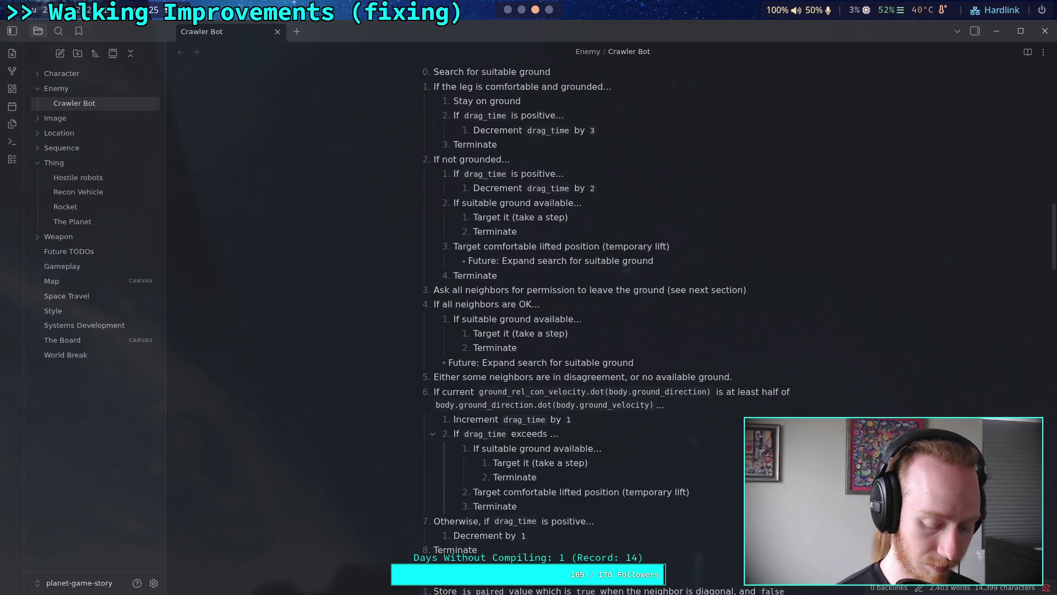
{"action": "type", "text": "`"}
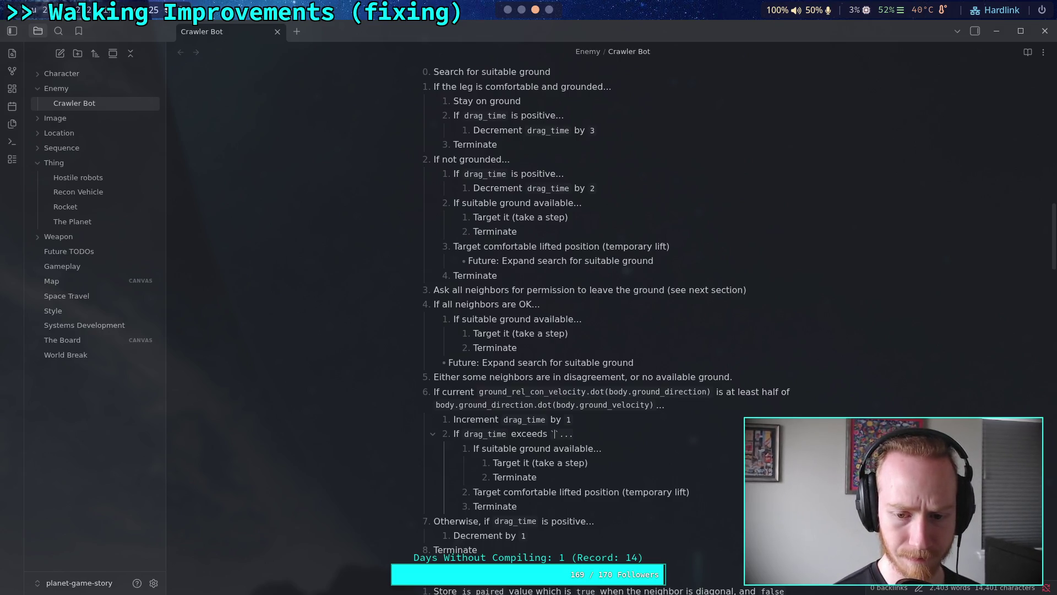
{"action": "type", "text": "a"}
{"action": "key", "text": "BackSpace"}
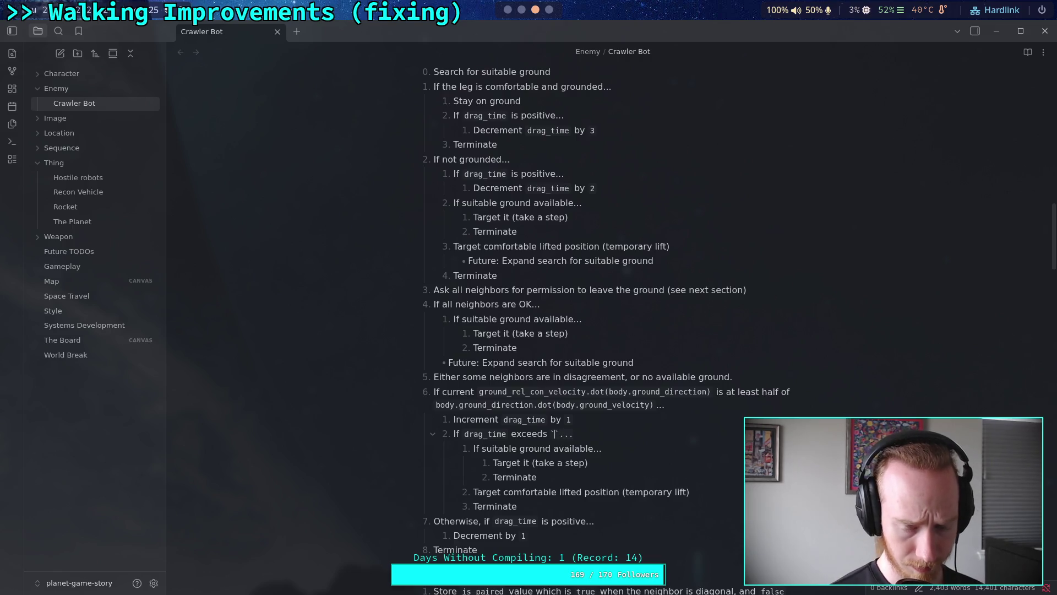
{"action": "type", "text": "K"}
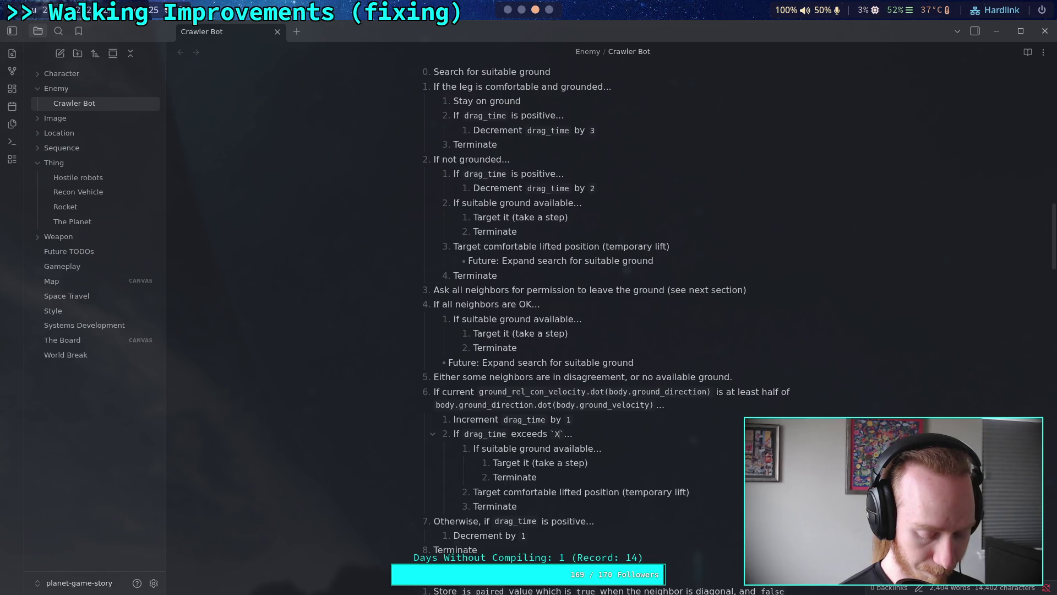
{"action": "type", "text": "* "}
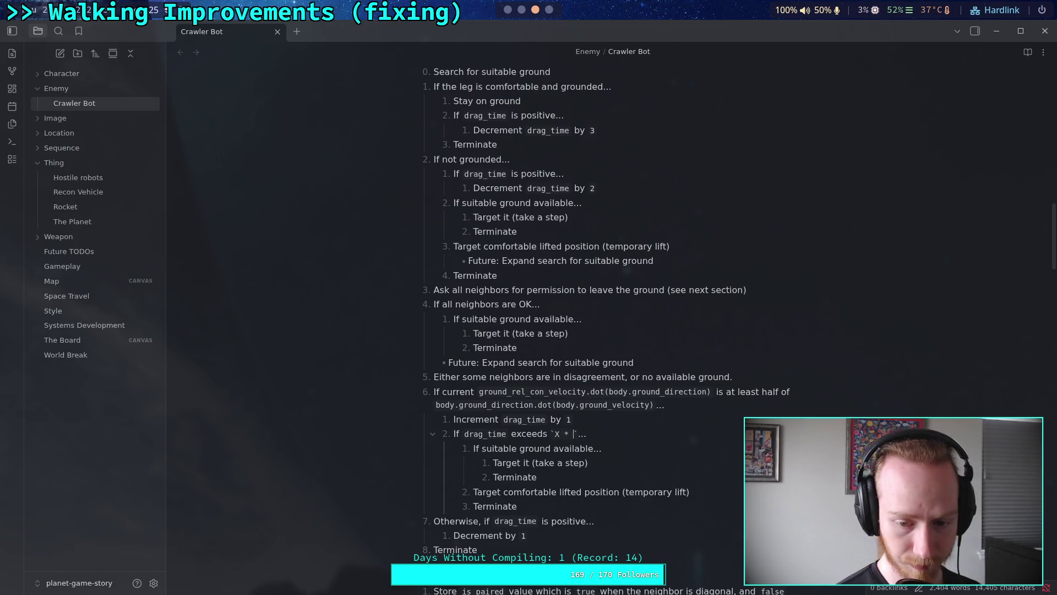
{"action": "type", "text": "Engin"}
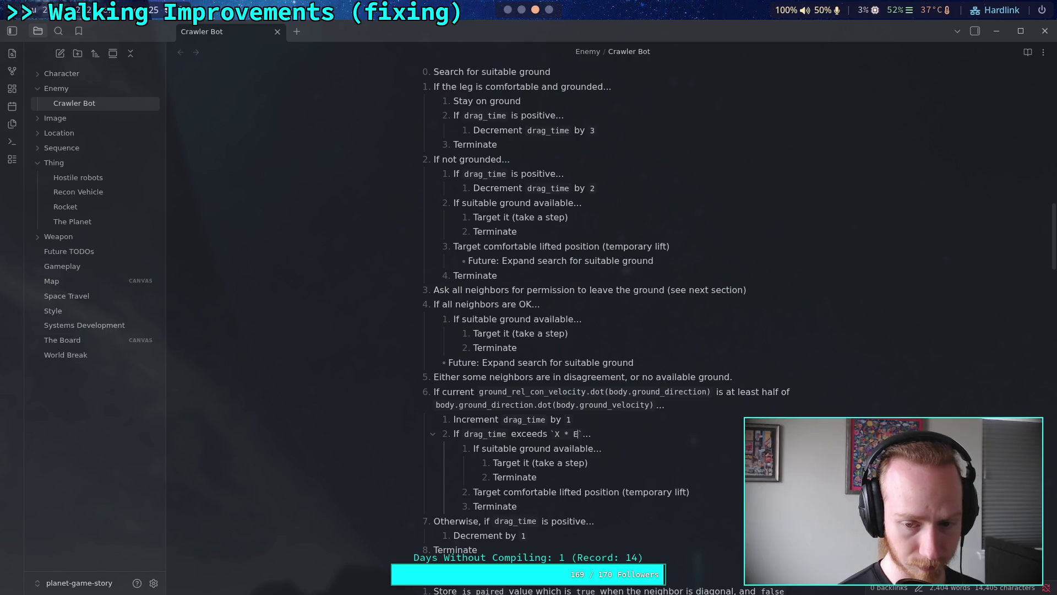
{"action": "type", "text": "e."}
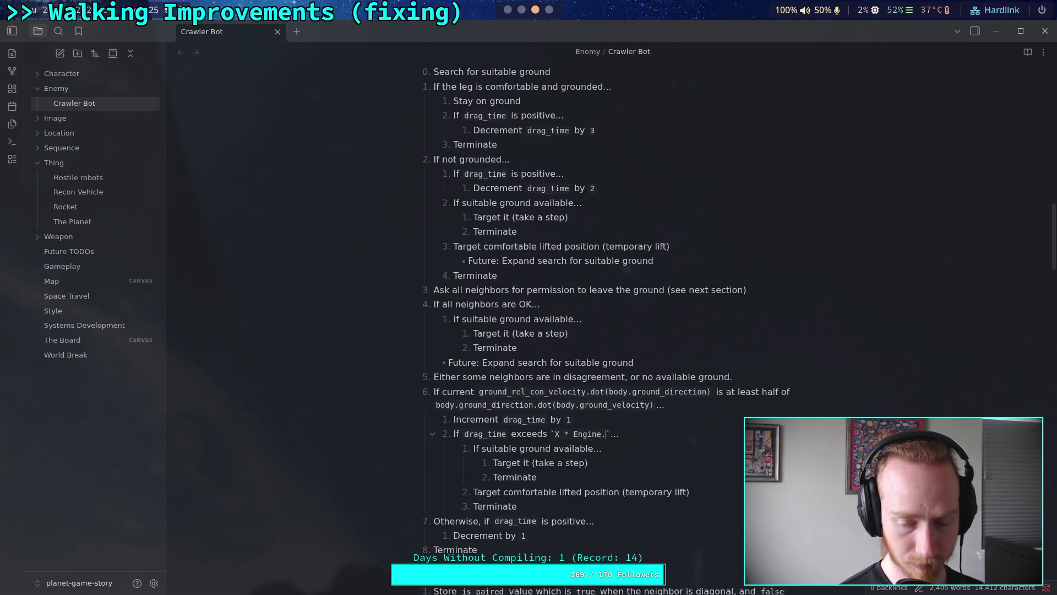
{"action": "left_click", "coordinate": [507, 7]}
{"action": "left_click", "coordinate": [466, 36]}
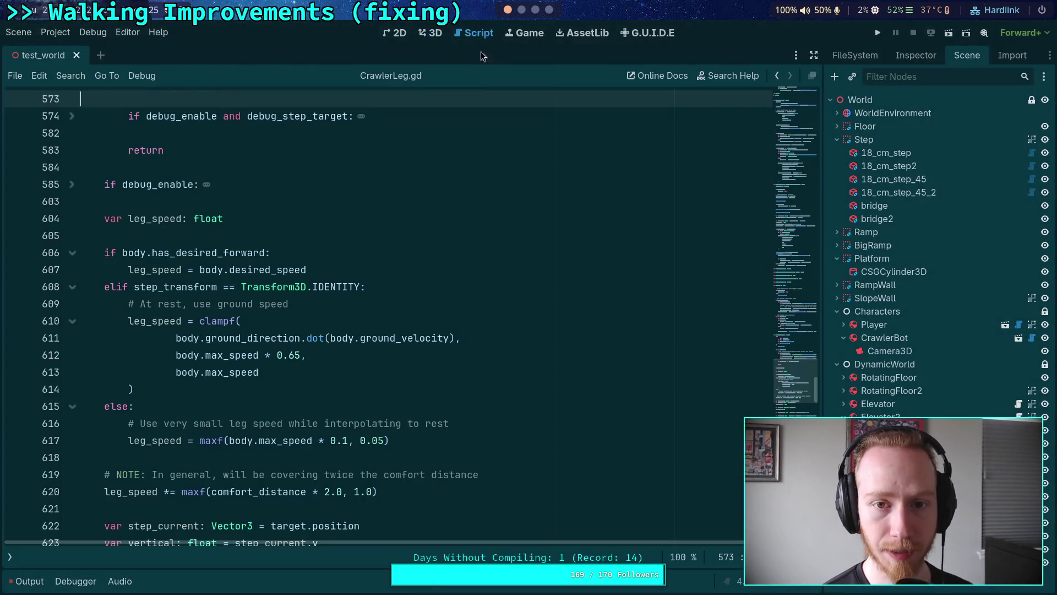
Open input_manager.gd and copy the physics_ticks_per_second name from the line 50 tick-rate check.
{"action": "left_click", "coordinate": [7, 558]}
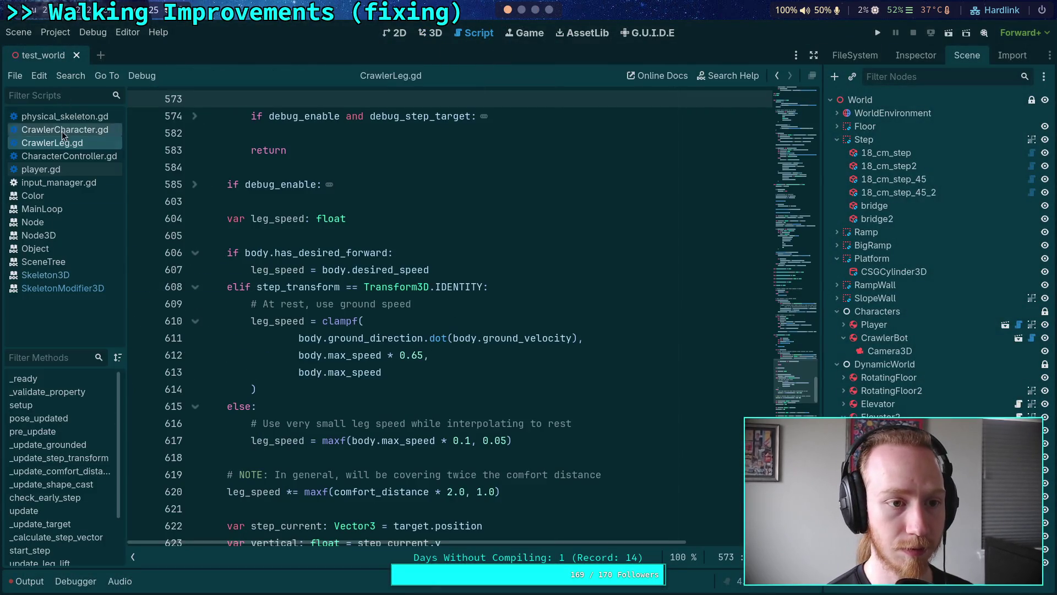
{"action": "left_click", "coordinate": [58, 182]}
{"action": "scroll", "coordinate": [557, 345], "scroll_direction": "down", "scroll_amount": 10}
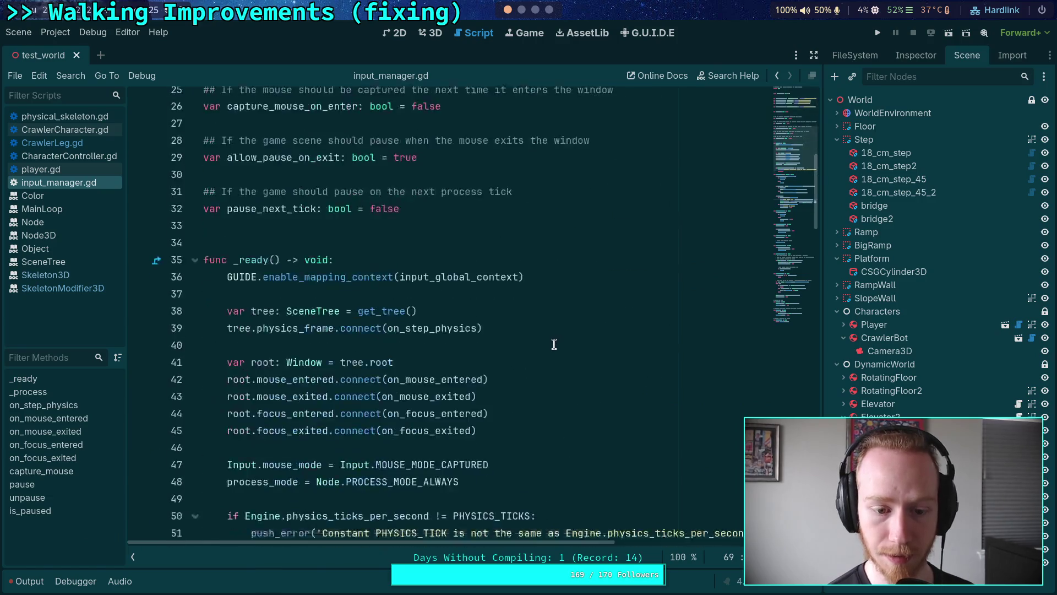
{"action": "scroll", "coordinate": [434, 350], "scroll_direction": "up", "scroll_amount": 2}
{"action": "double_click", "coordinate": [364, 324]}
{"action": "right_click", "coordinate": [364, 324]}
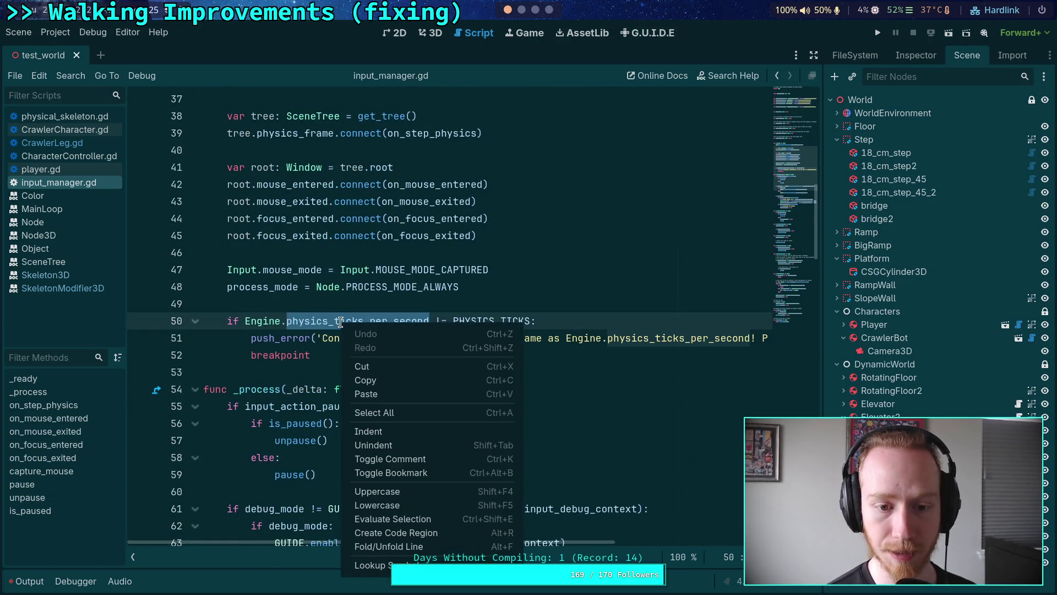
{"action": "left_click", "coordinate": [386, 385]}
{"action": "scroll", "coordinate": [480, 314], "scroll_direction": "up", "scroll_amount": 12}
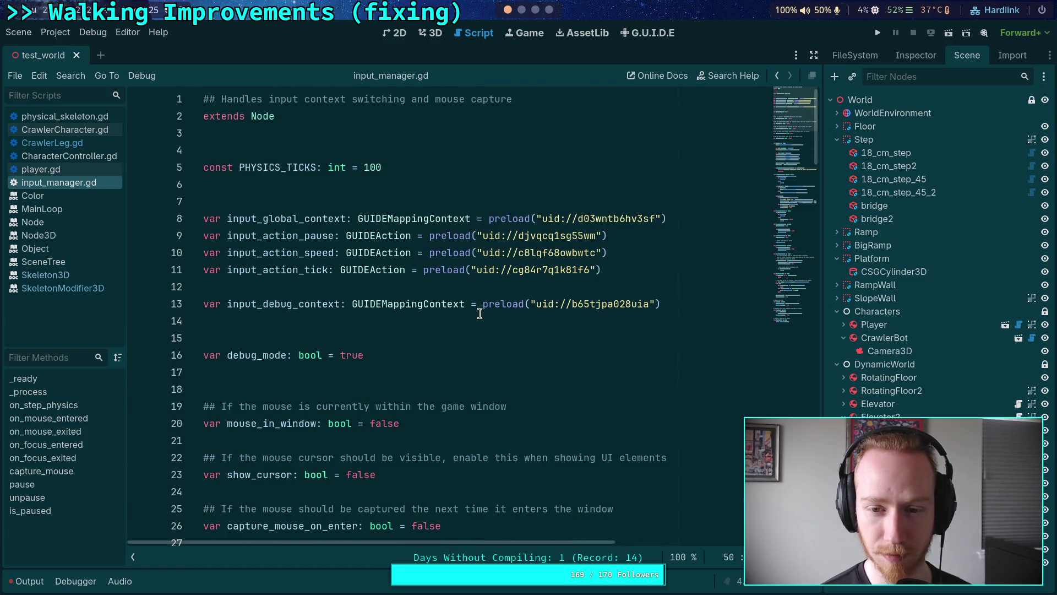
{"action": "scroll", "coordinate": [480, 313], "scroll_direction": "down", "scroll_amount": 10}
{"action": "scroll", "coordinate": [479, 313], "scroll_direction": "down", "scroll_amount": 3}
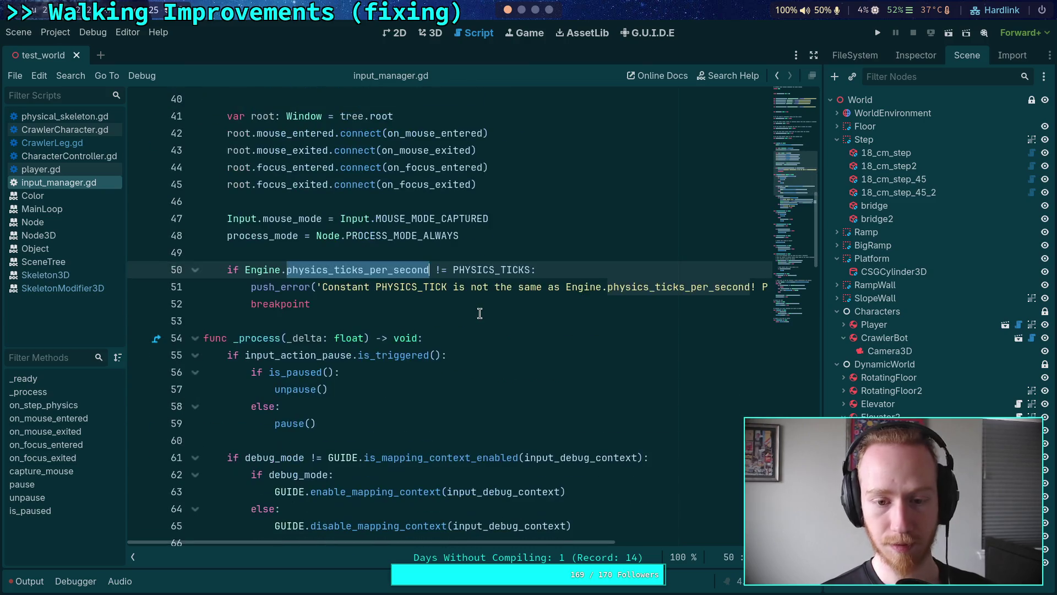
{"action": "scroll", "coordinate": [478, 310], "scroll_direction": "down", "scroll_amount": 3}
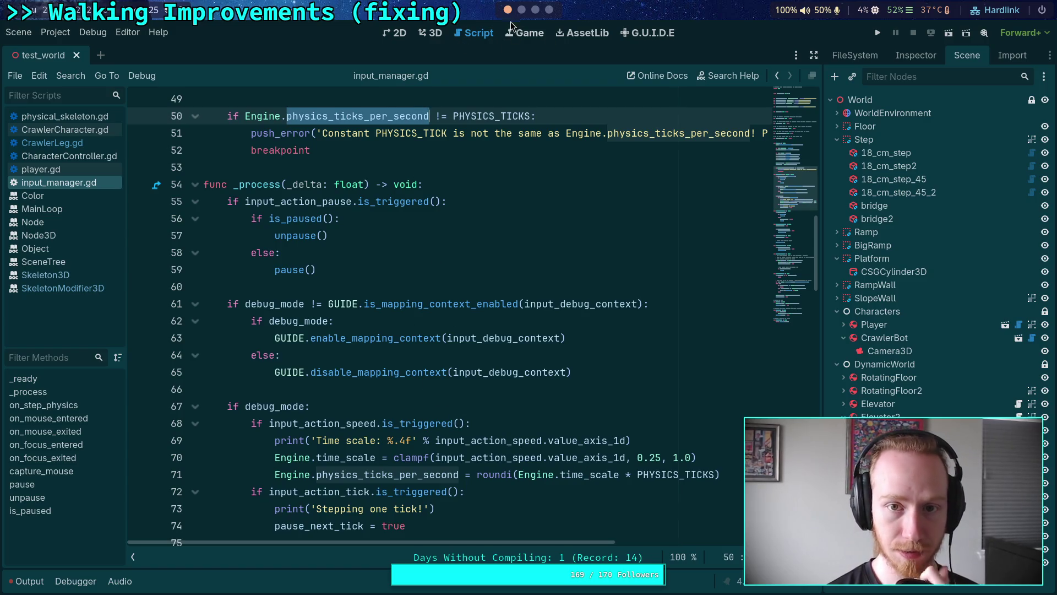
{"action": "left_click", "coordinate": [520, 11]}
Change the threshold code from `X * Engine.` to `X * InputManager.PHYSICS_TICKS` in the Crawler Bot note.
{"action": "left_click", "coordinate": [535, 11]}
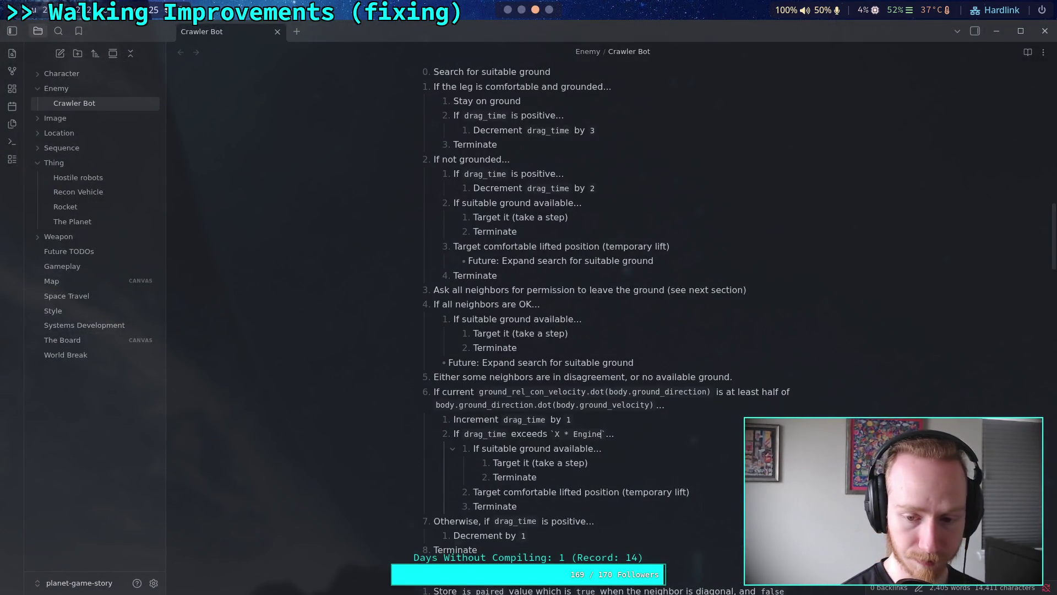
{"action": "key", "text": "BackSpace"}
{"action": "key", "text": "BackSpace"}
{"action": "key", "text": "BackSpace"}
{"action": "type", "text": "Inp"}
{"action": "type", "text": "utManager."}
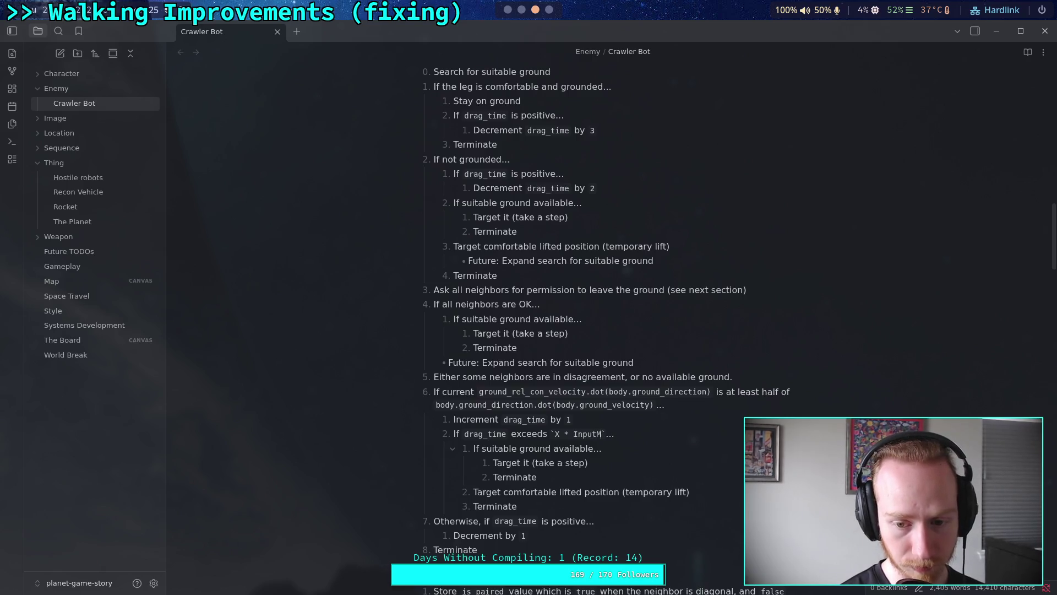
{"action": "type", "text": "PHYSICS_TIC"}
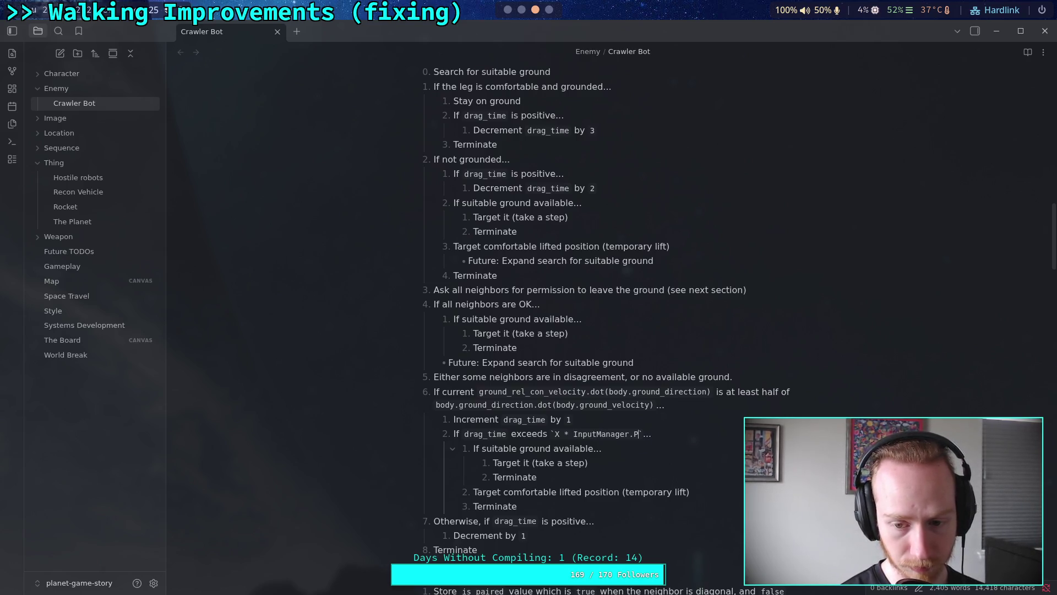
{"action": "type", "text": "KS"}
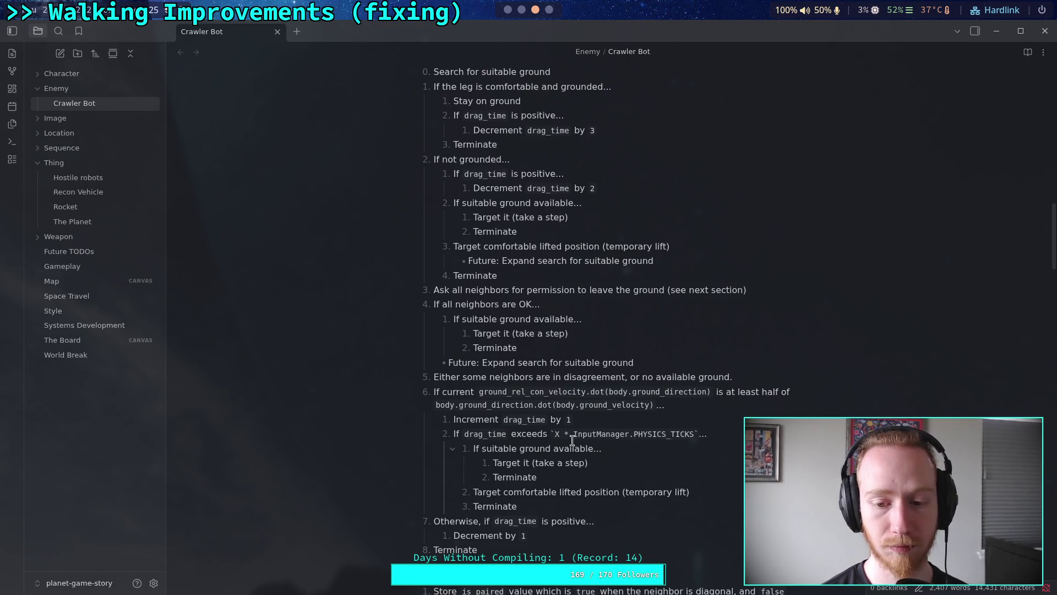
{"action": "left_click", "coordinate": [589, 456]}
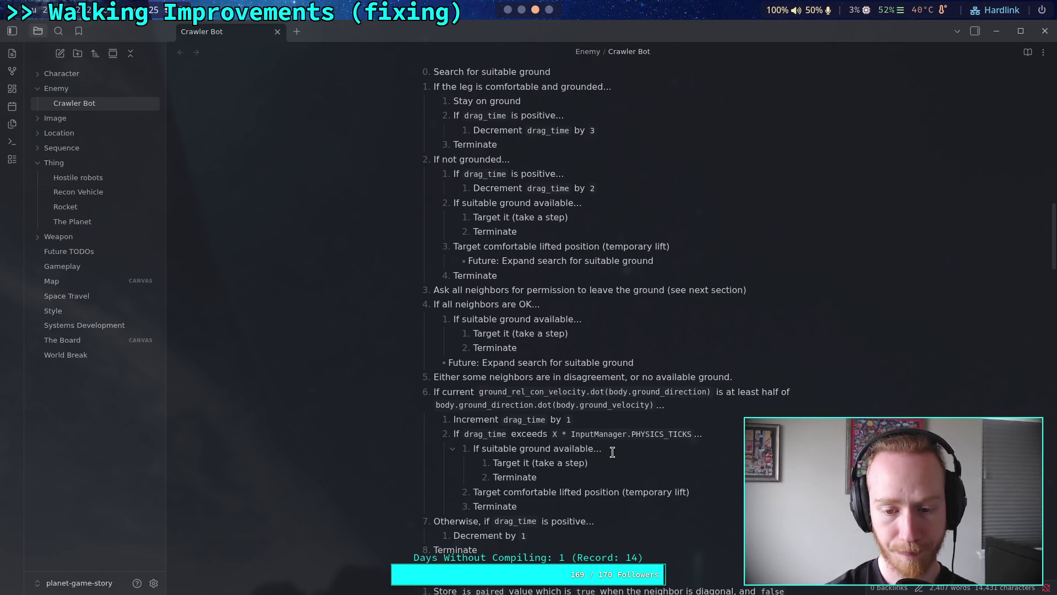
{"action": "scroll", "coordinate": [613, 452], "scroll_direction": "up", "scroll_amount": 2}
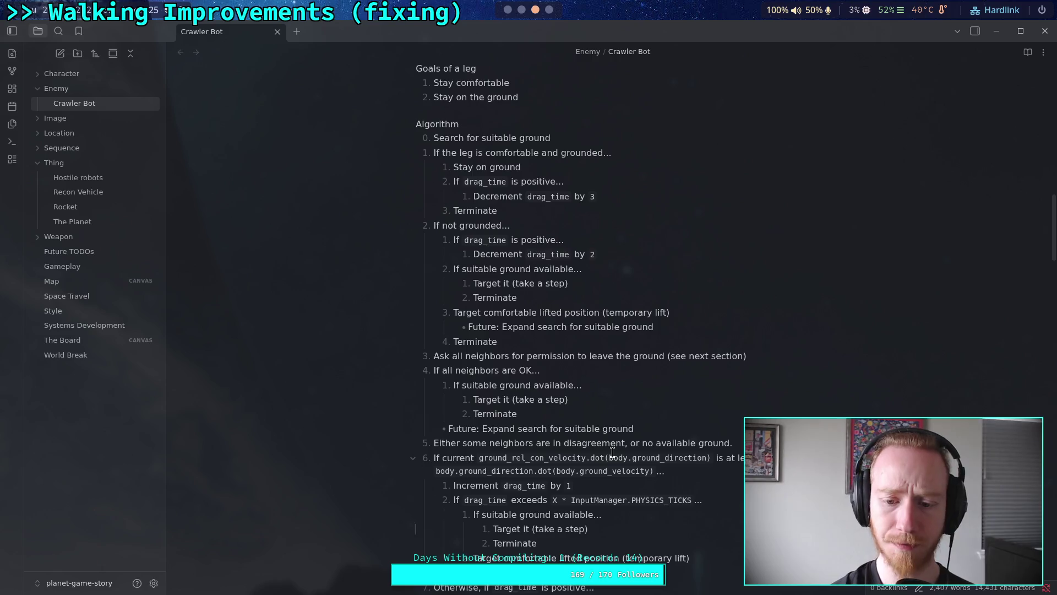
Prefix the drag_time threshold code with '2 *' so it reads 2 * X * InputManager.PHYSICS_TICKS.
{"action": "scroll", "coordinate": [612, 452], "scroll_direction": "up", "scroll_amount": 2}
{"action": "scroll", "coordinate": [612, 452], "scroll_direction": "down", "scroll_amount": 2}
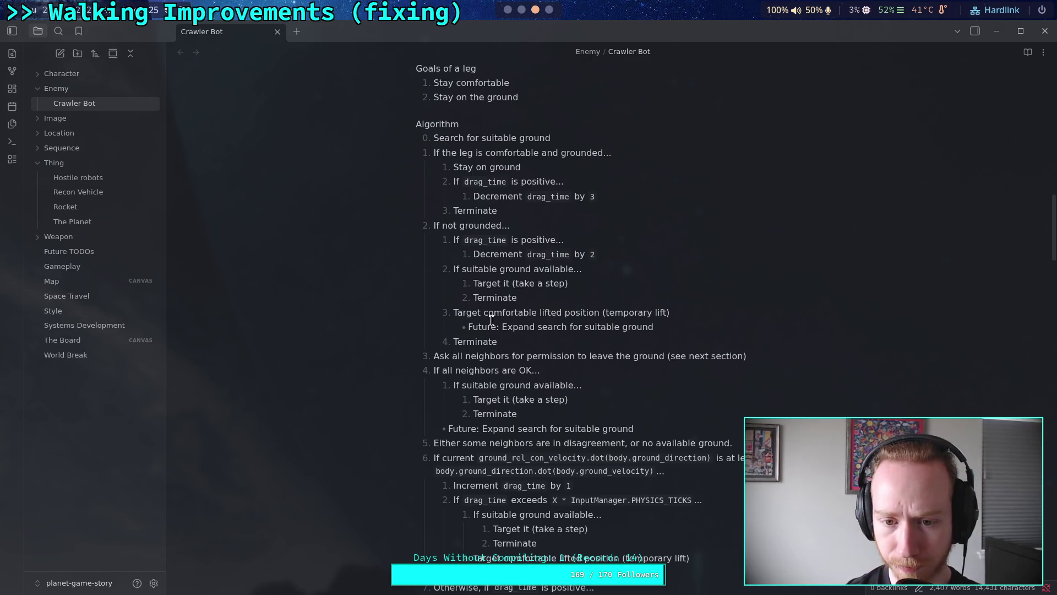
{"action": "left_click_drag", "start_coordinate": [550, 328], "coordinate": [547, 265]}
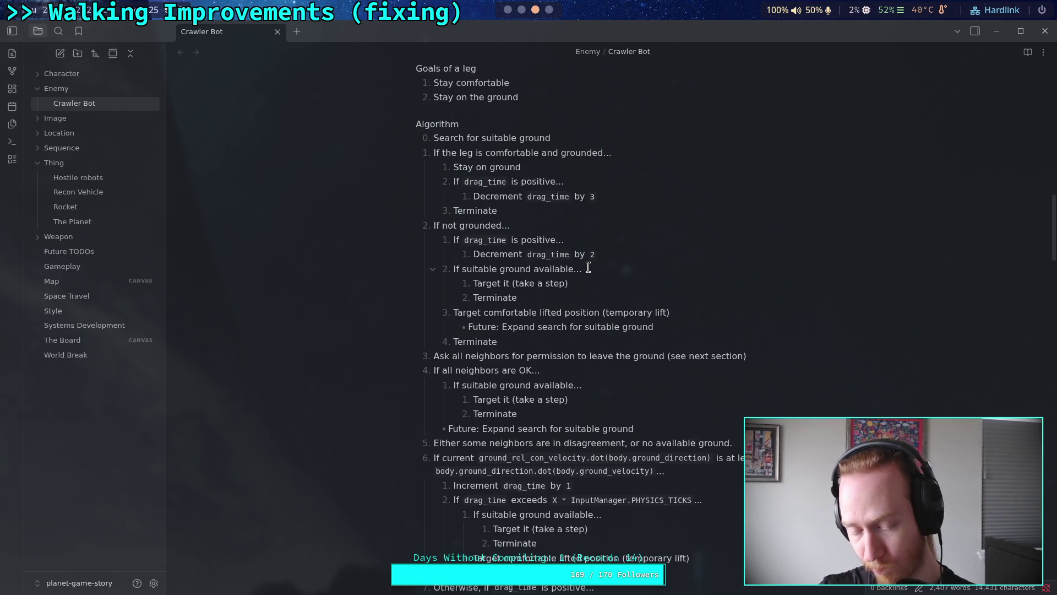
{"action": "left_click", "coordinate": [554, 504]}
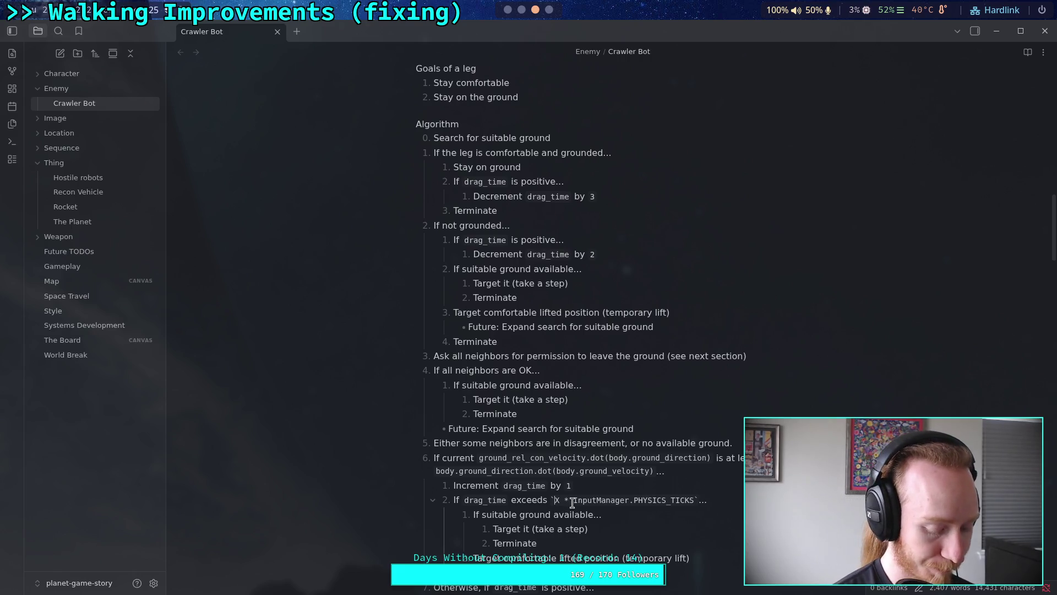
{"action": "type", "text": "2 *"}
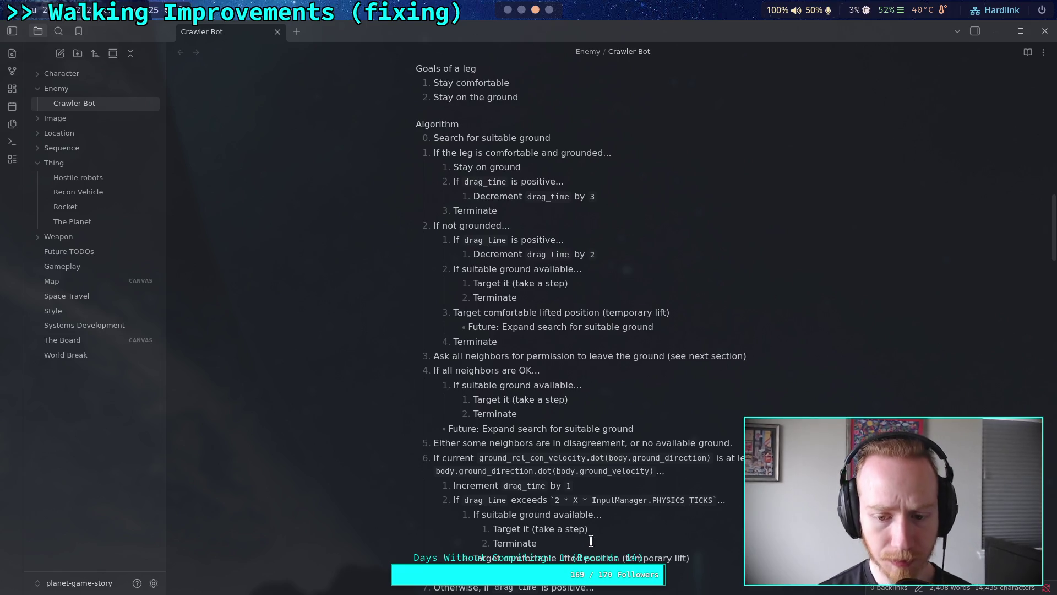
{"action": "left_click", "coordinate": [597, 536]}
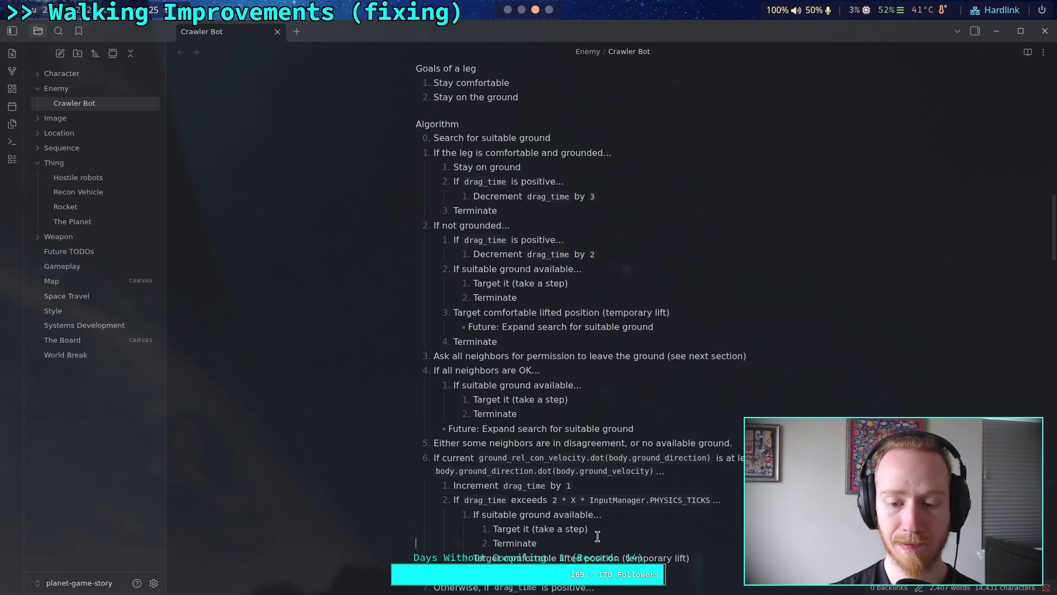
Change the 'Increment drag_time by' value from 1 to 2.
{"action": "scroll", "coordinate": [598, 535], "scroll_direction": "down", "scroll_amount": 2}
{"action": "type", "text": "`2`"}
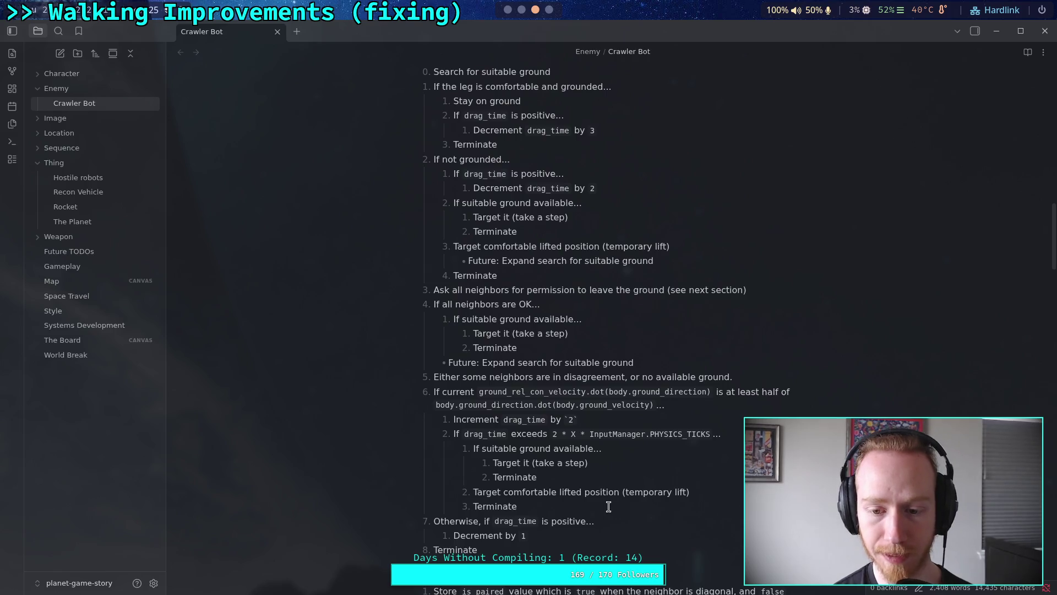
{"action": "key", "text": "BackSpace"}
{"action": "type", "text": "2"}
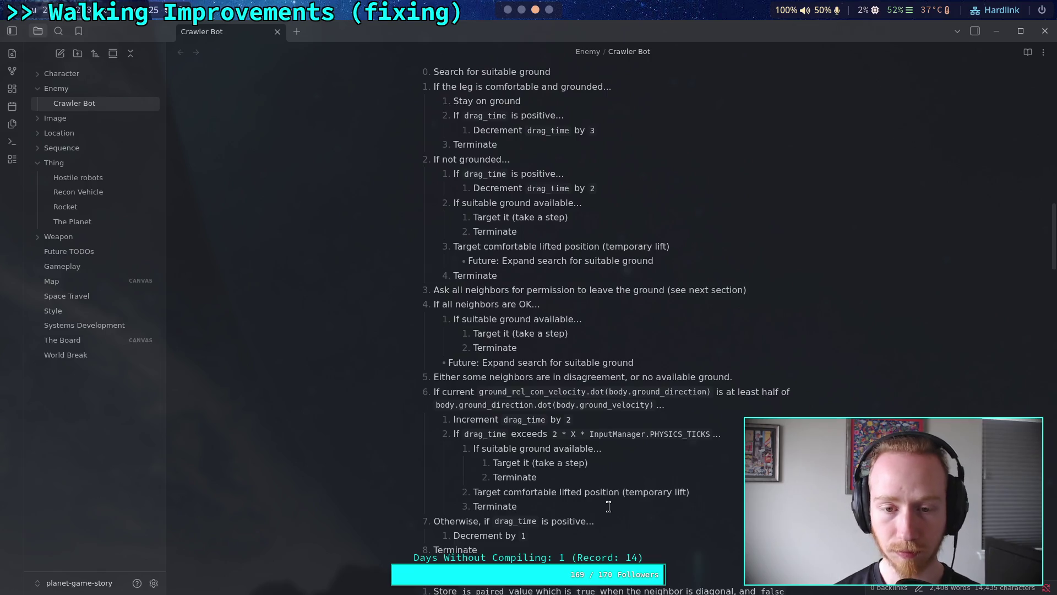
{"action": "left_click", "coordinate": [508, 10]}
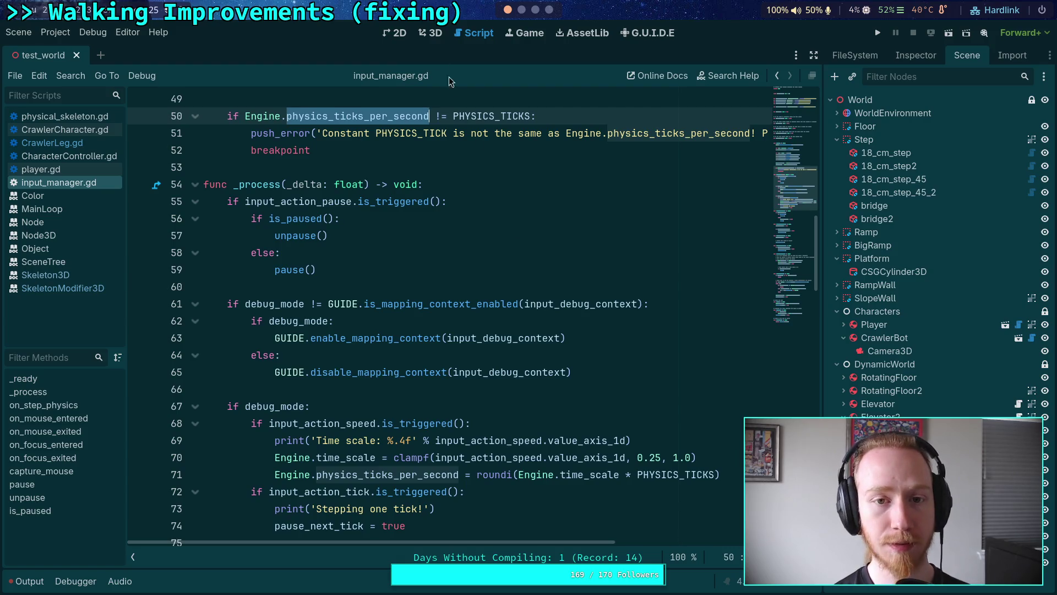
{"action": "left_click", "coordinate": [522, 9]}
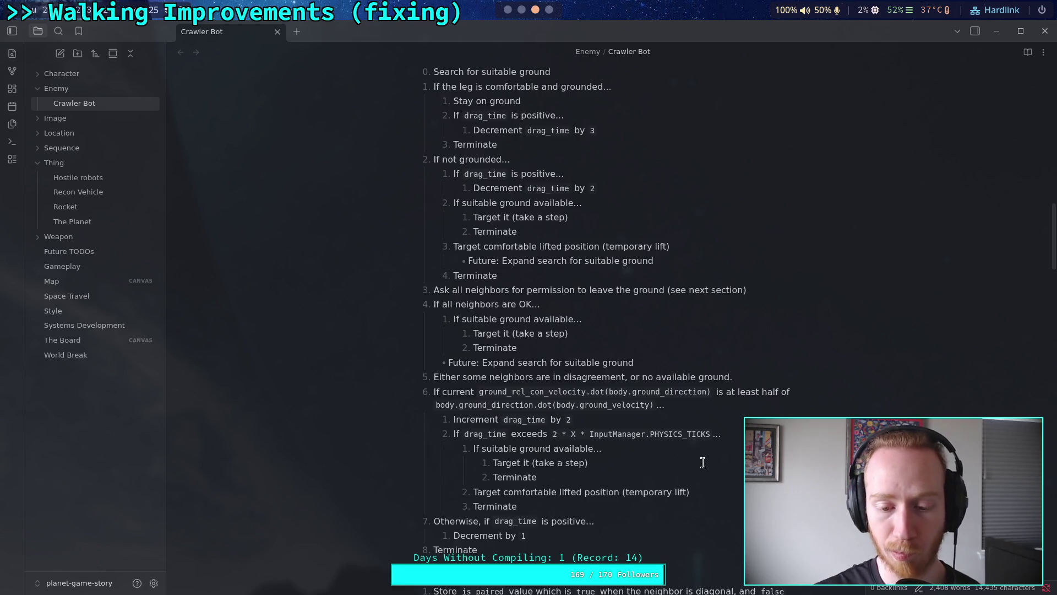
Write 'If `is_paired`, return DISAGREE' and 'Otherwise, return OK' under the temporary-lift step.
{"action": "scroll", "coordinate": [643, 411], "scroll_direction": "down", "scroll_amount": 3}
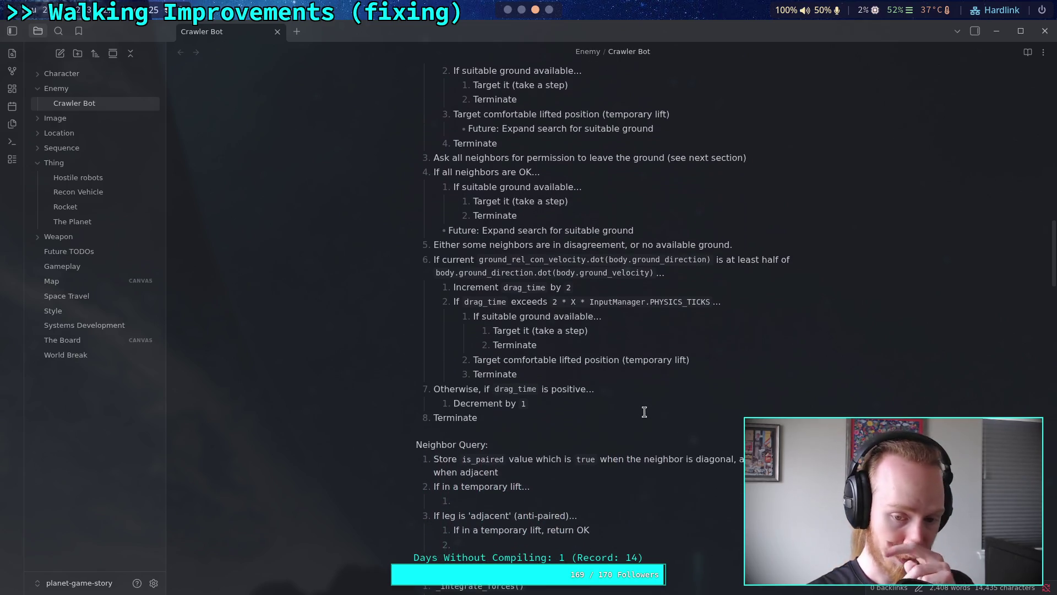
{"action": "scroll", "coordinate": [644, 412], "scroll_direction": "down", "scroll_amount": 3}
{"action": "left_click", "coordinate": [602, 374]}
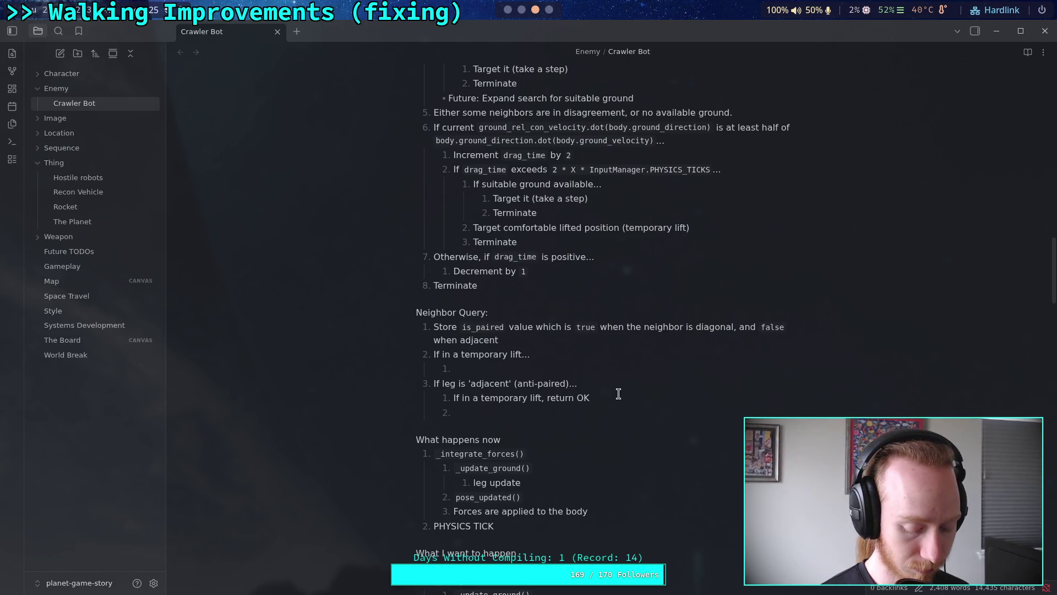
{"action": "type", "text": "If "}
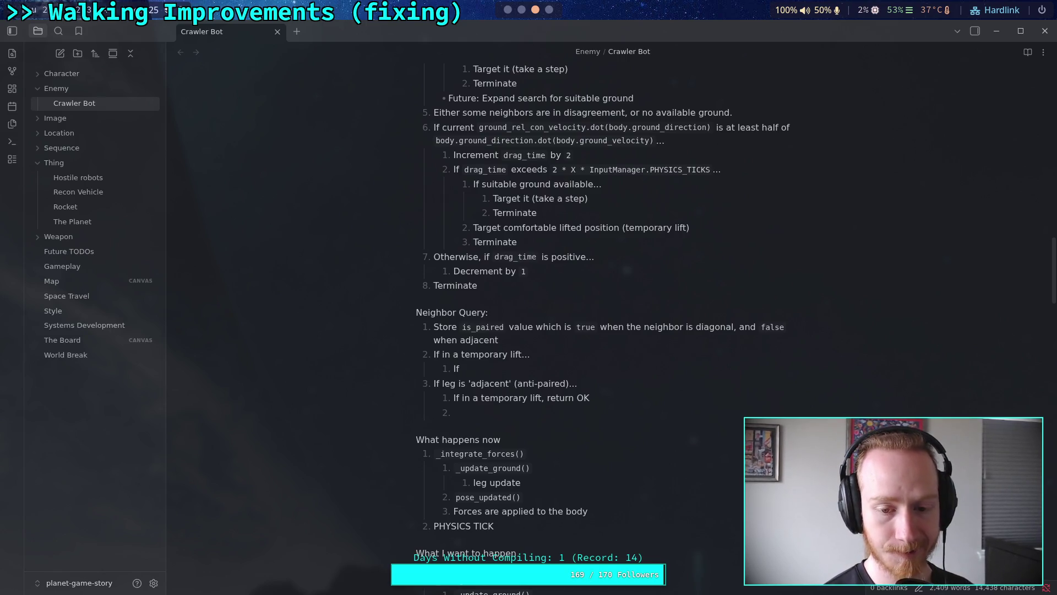
{"action": "type", "text": "`is_pair"}
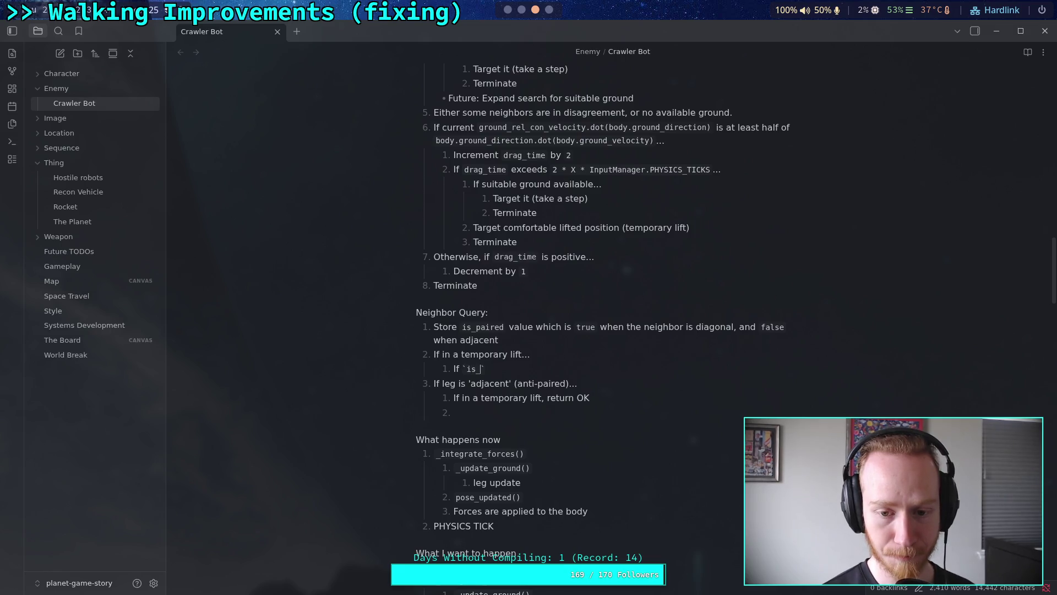
{"action": "type", "text": "ed`"}
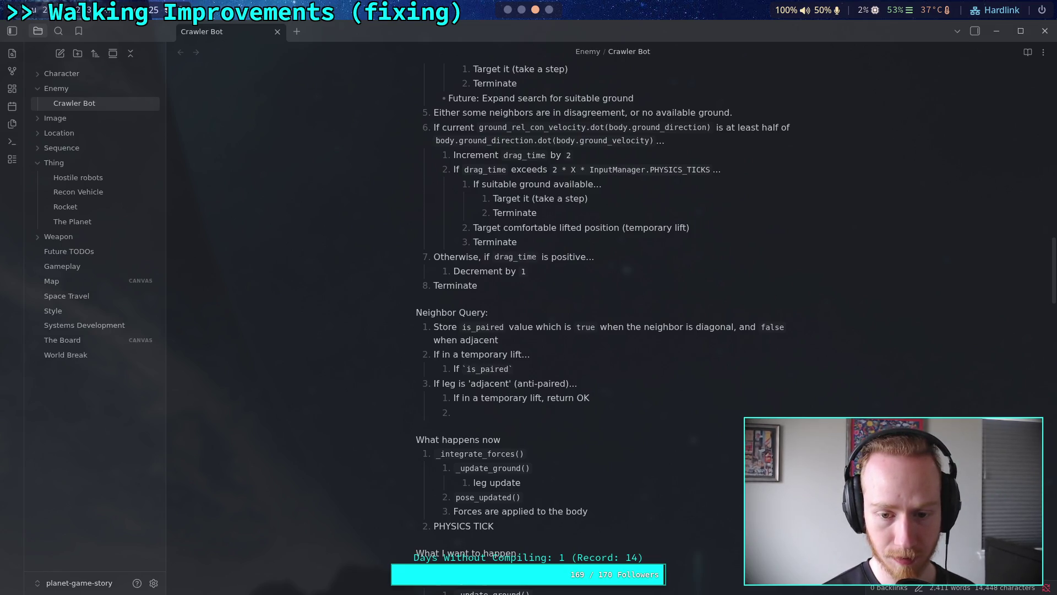
{"action": "type", "text": ", return"}
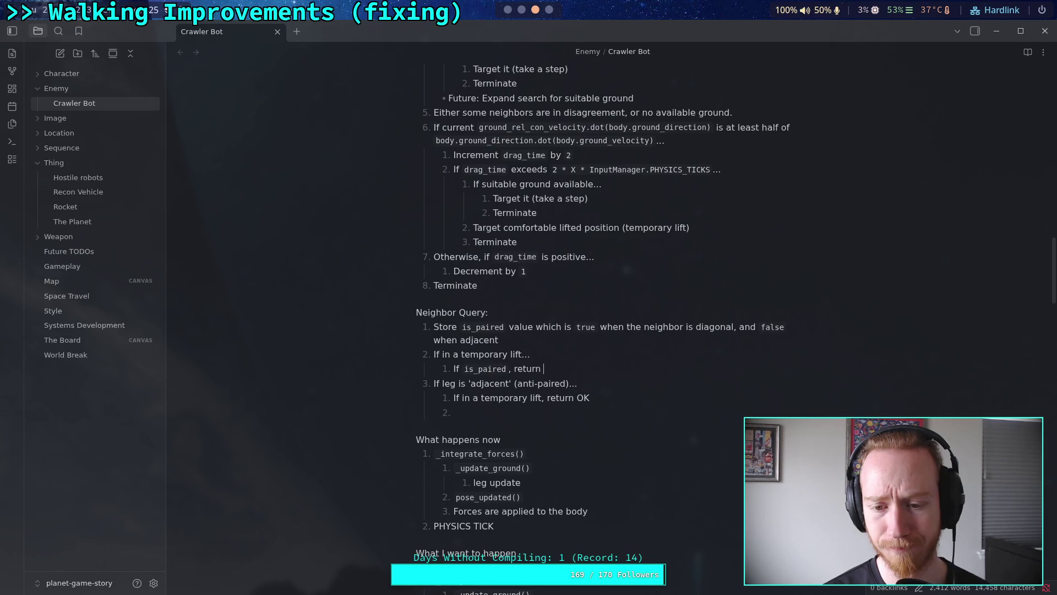
{"action": "type", "text": "NOPE"}
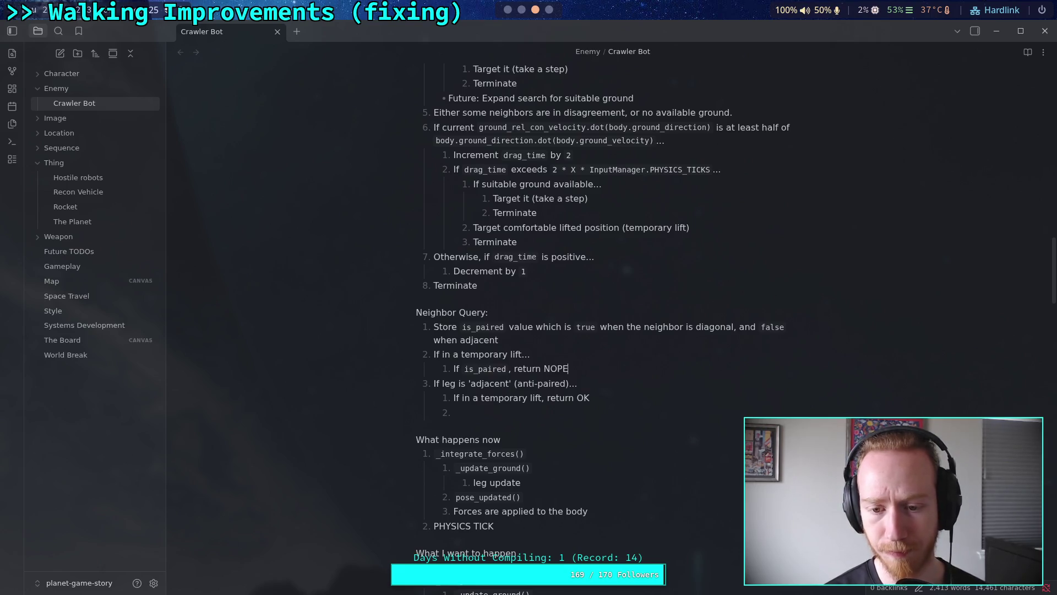
{"action": "key", "text": "BackSpace"}
{"action": "key", "text": "BackSpace"}
{"action": "key", "text": "BackSpace"}
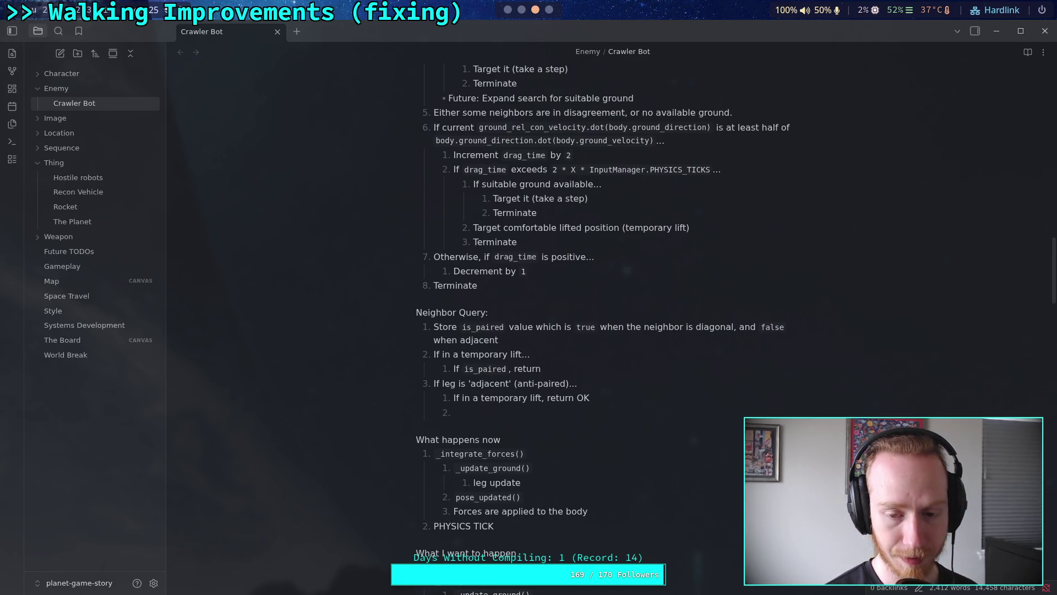
{"action": "type", "text": " DISAGREE"}
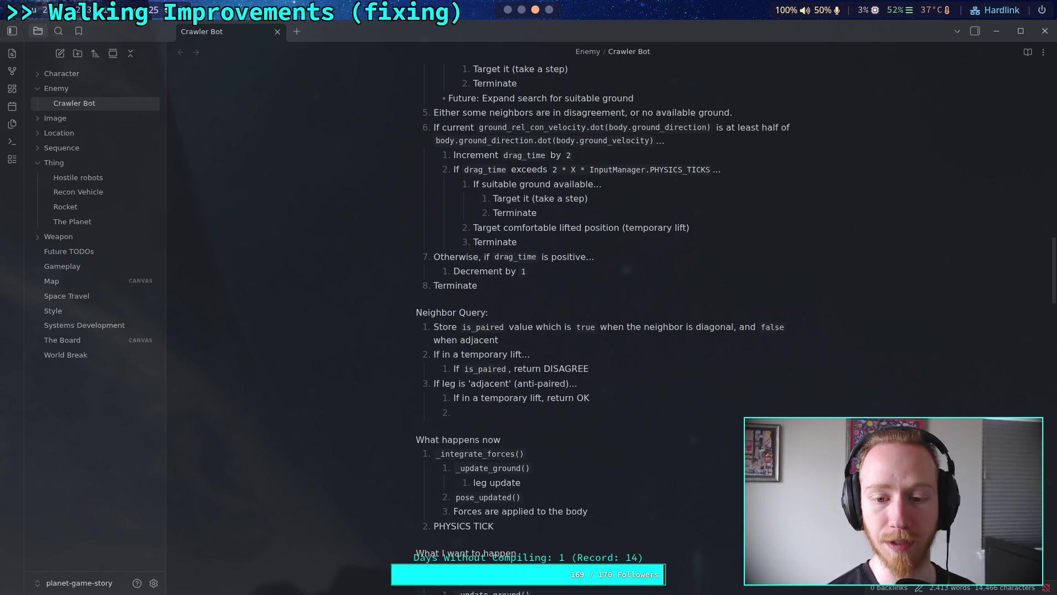
{"action": "key", "text": "Return"}
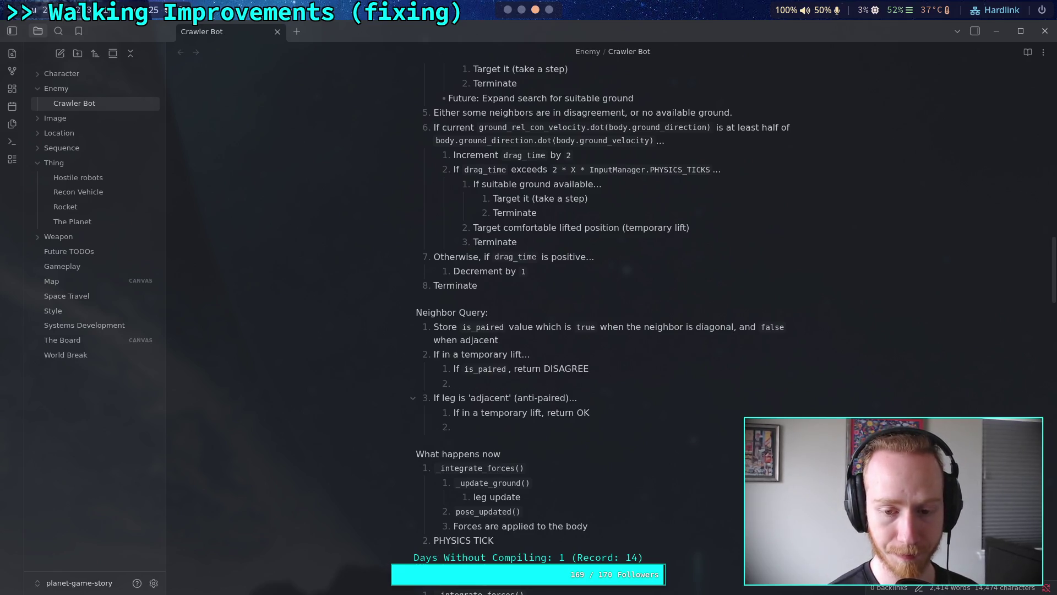
{"action": "type", "text": "Otherw"}
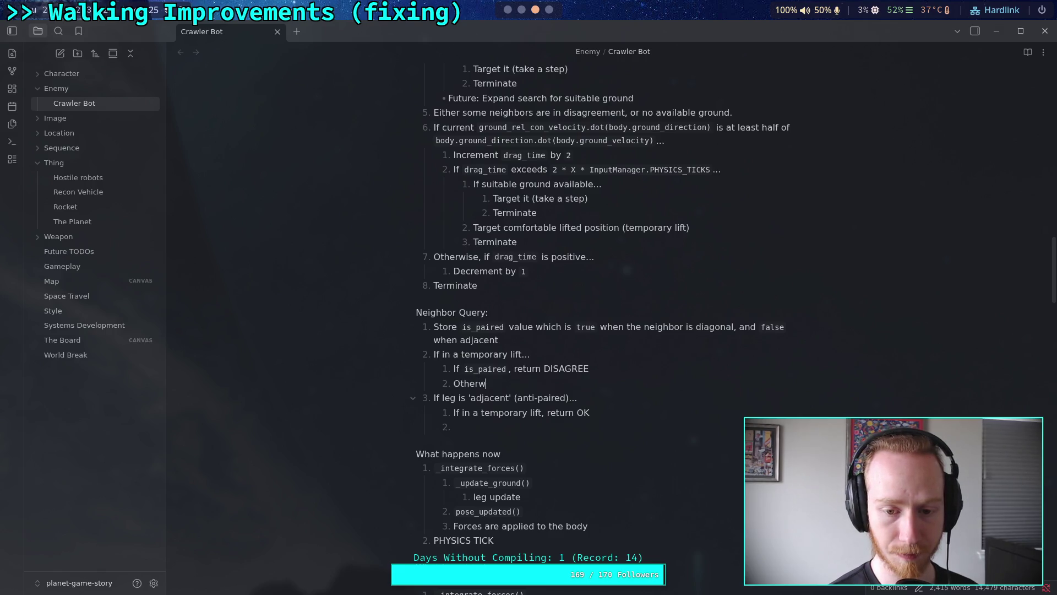
{"action": "type", "text": "ise, return "}
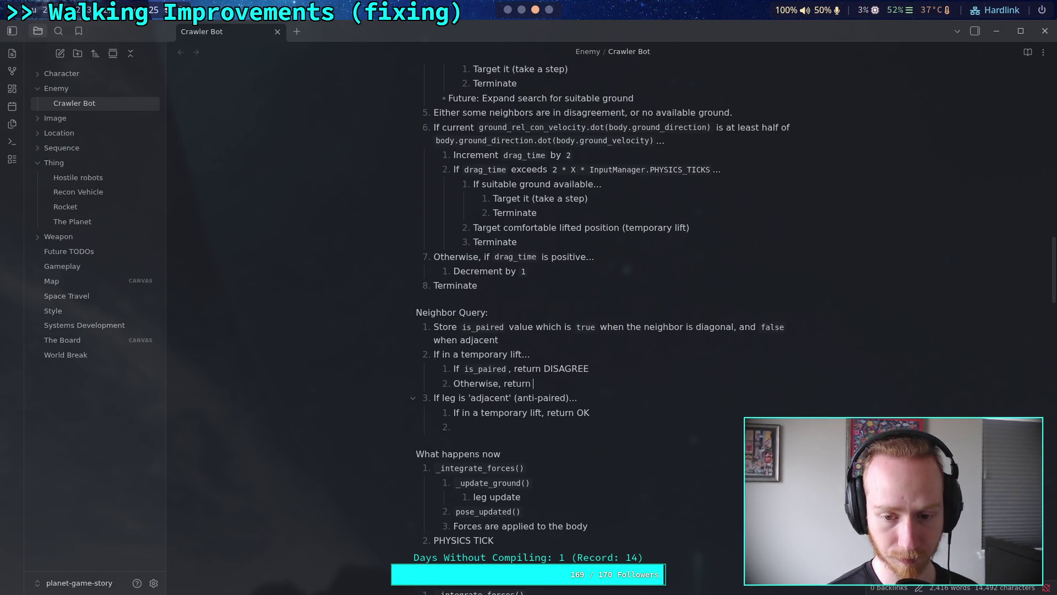
{"action": "type", "text": "OK"}
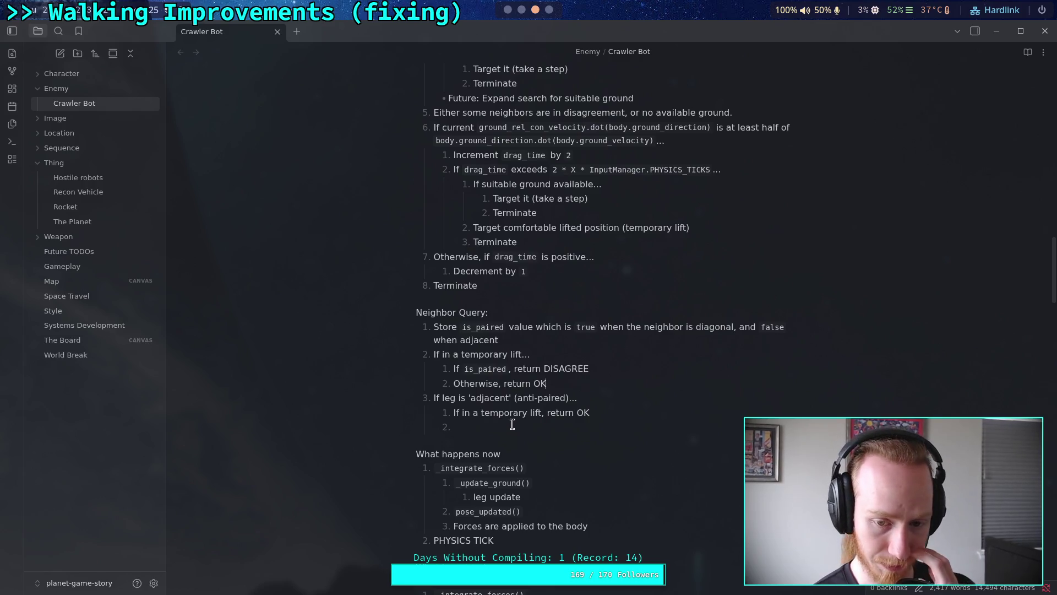
Delete the 'If leg is adjacent' rule and change the is_paired return from DISAGREE to OK.
{"action": "triple_click", "coordinate": [449, 410]}
{"action": "left_click_drag", "start_coordinate": [449, 410], "coordinate": [434, 397]}
{"action": "key", "text": "BackSpace"}
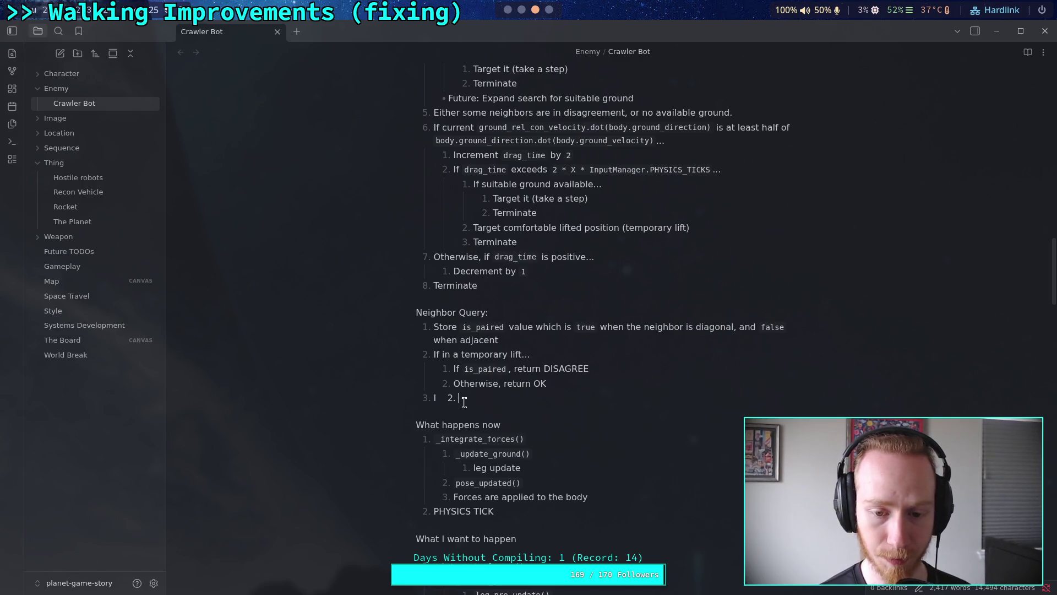
{"action": "key", "text": "BackSpace"}
{"action": "key", "text": "BackSpace"}
{"action": "key", "text": "BackSpace"}
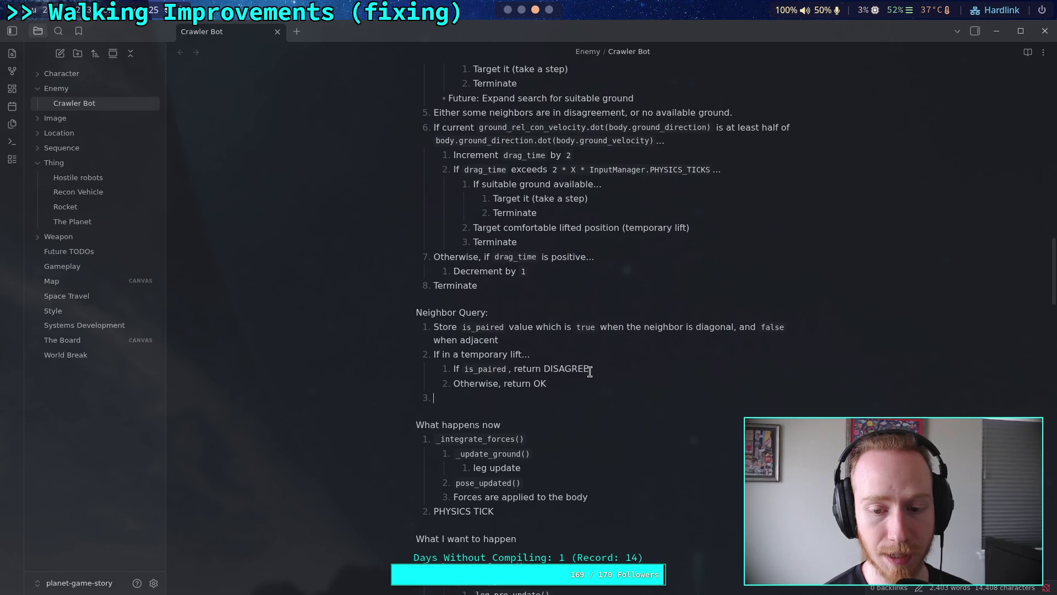
{"action": "left_click_drag", "start_coordinate": [589, 372], "coordinate": [545, 372]}
{"action": "type", "text": "OK"}
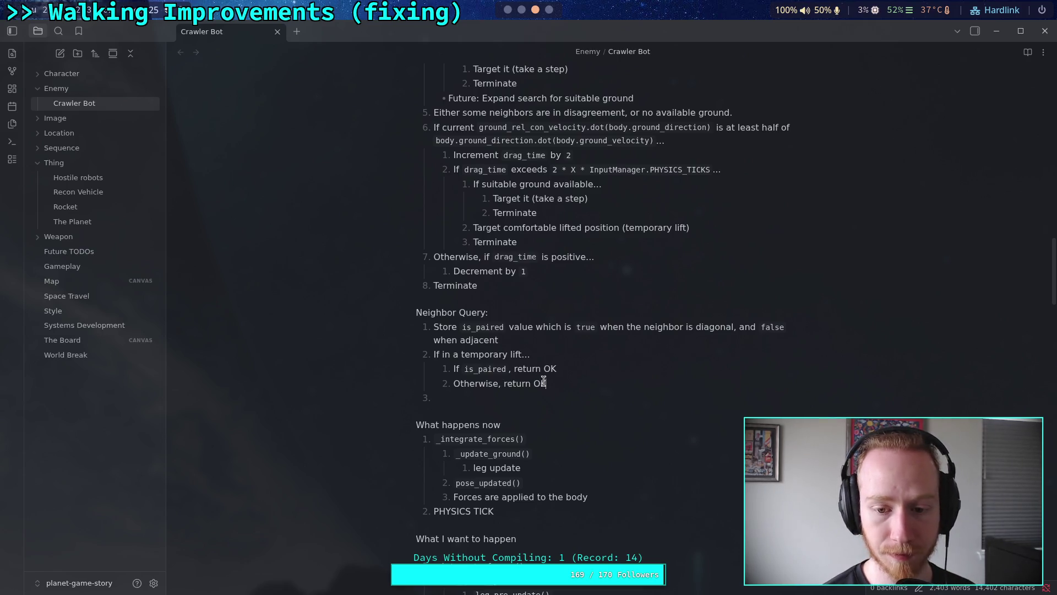
Change 'Otherwise, return OK' to 'Otherwise, return DISAGREE' in the temporary-lift step.
{"action": "left_click_drag", "start_coordinate": [546, 383], "coordinate": [534, 383]}
{"action": "type", "text": "DISAGREE"}
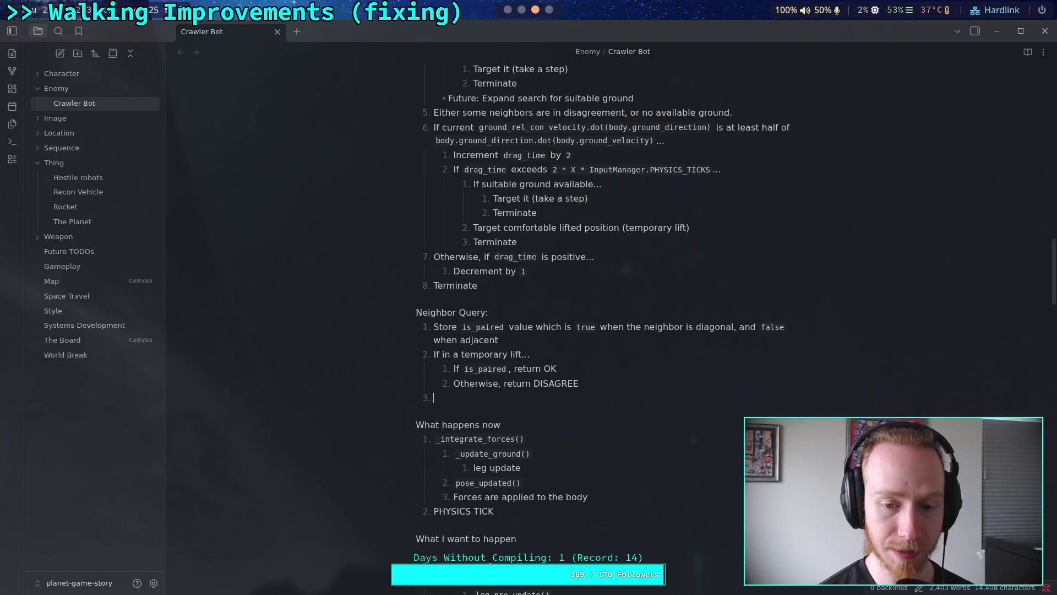
{"action": "scroll", "coordinate": [530, 345], "scroll_direction": "up", "scroll_amount": 8}
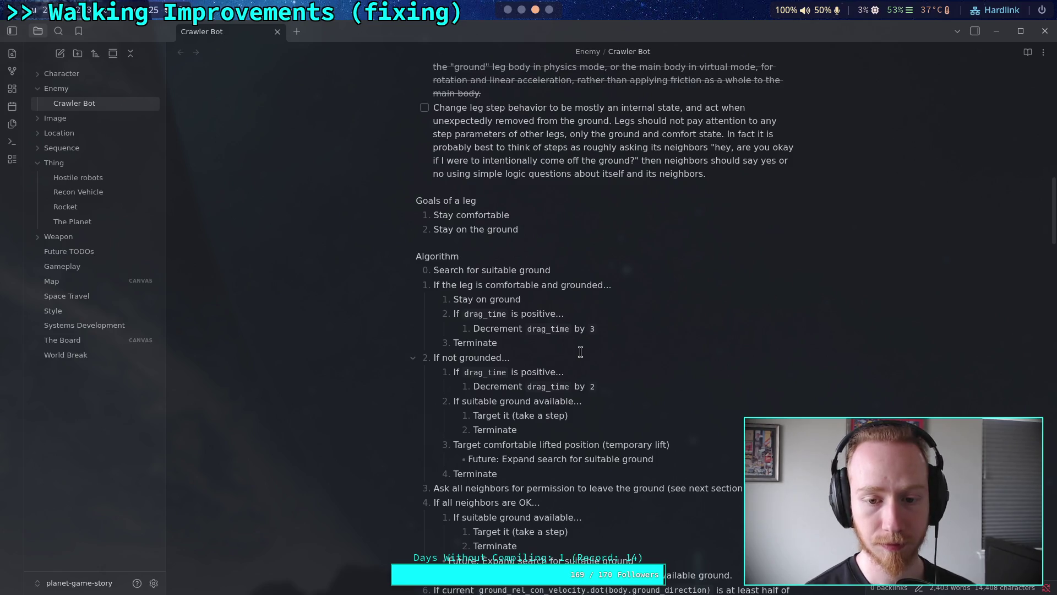
{"action": "left_click", "coordinate": [631, 288]}
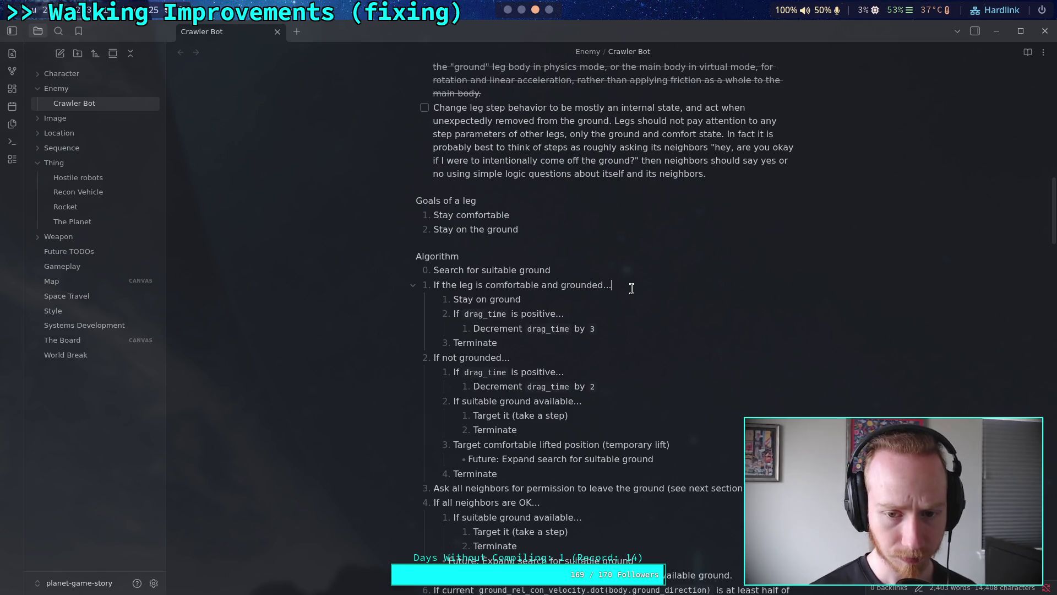
Start a new first sub-step reading 'If' under the comfortable-and-grounded case.
{"action": "key", "text": "Return"}
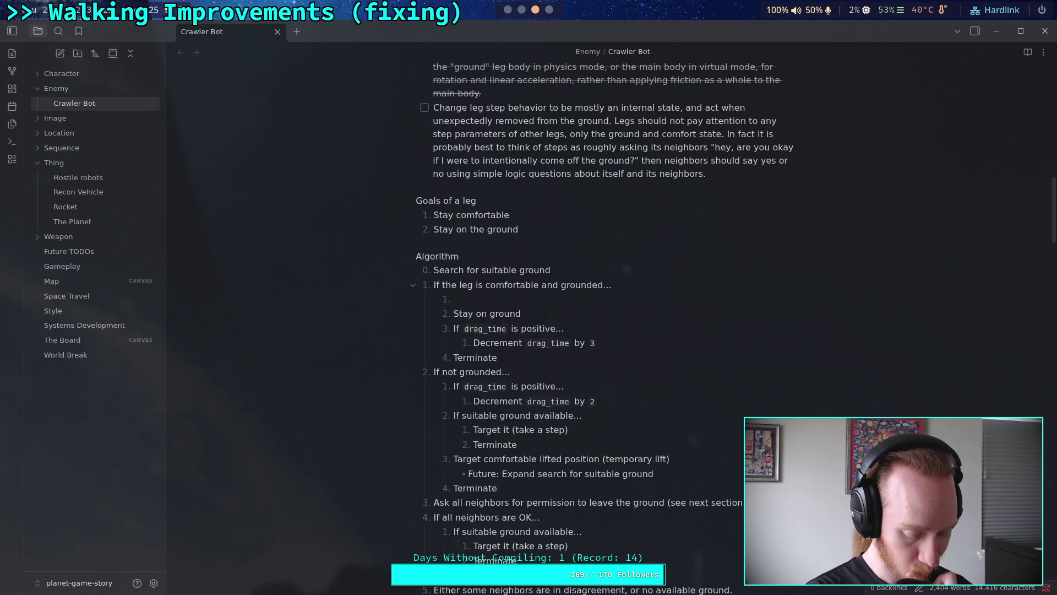
{"action": "type", "text": "If"}
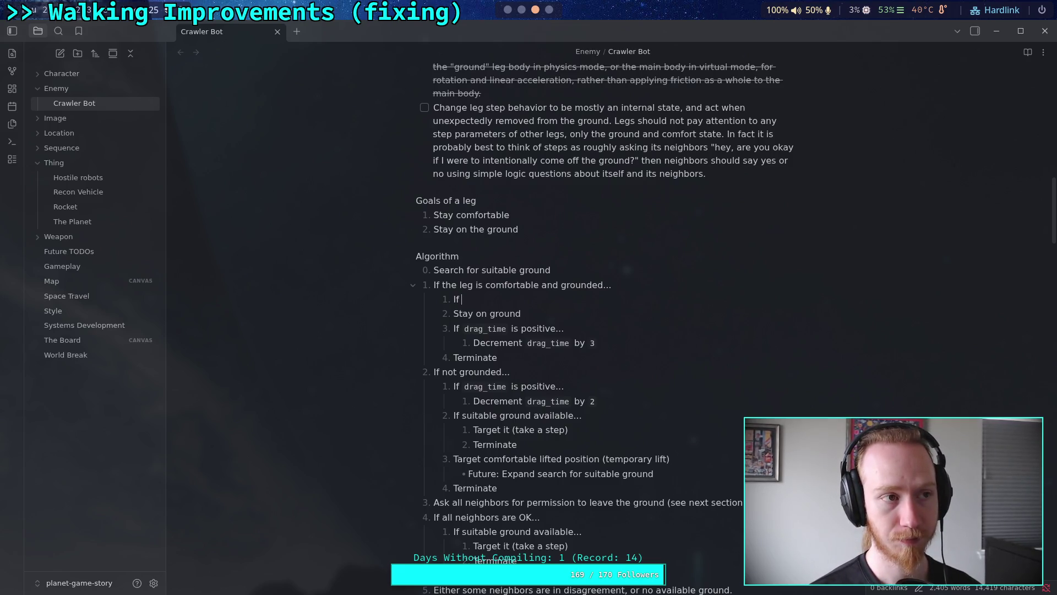
{"action": "left_click", "coordinate": [510, 17]}
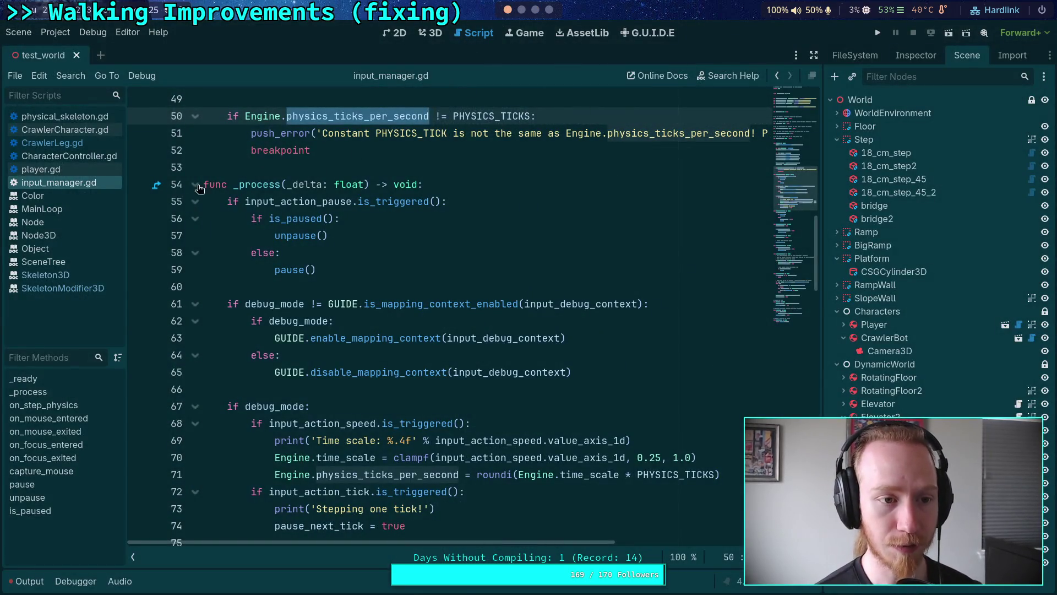
Open CrawlerLeg.gd and briefly expand, then refold, the start_step function.
{"action": "left_click", "coordinate": [52, 142]}
{"action": "scroll", "coordinate": [390, 402], "scroll_direction": "up", "scroll_amount": 7}
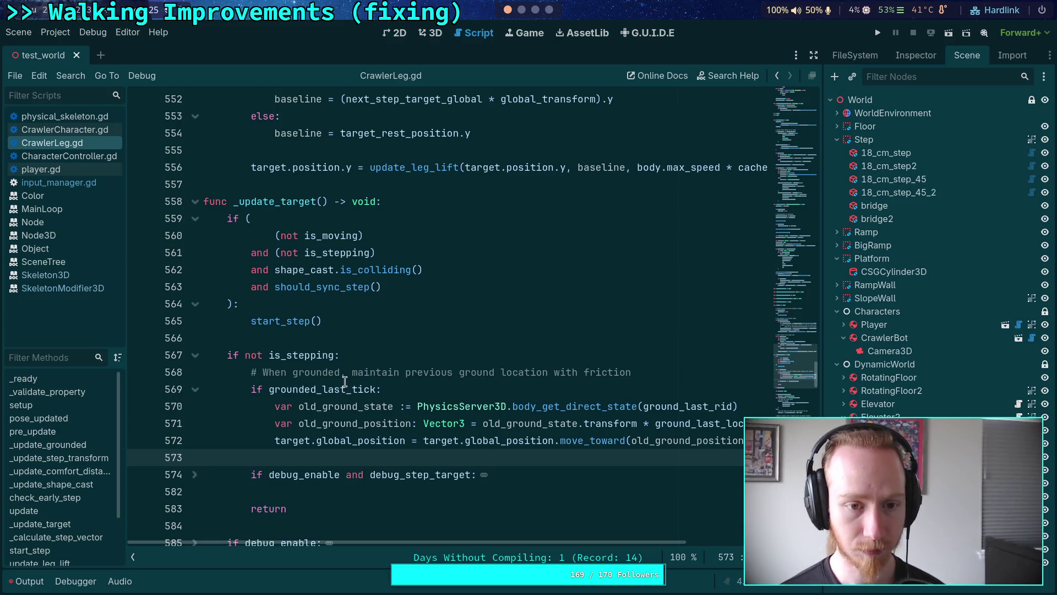
{"action": "scroll", "coordinate": [333, 380], "scroll_direction": "down", "scroll_amount": 7}
{"action": "scroll", "coordinate": [330, 374], "scroll_direction": "down", "scroll_amount": 20}
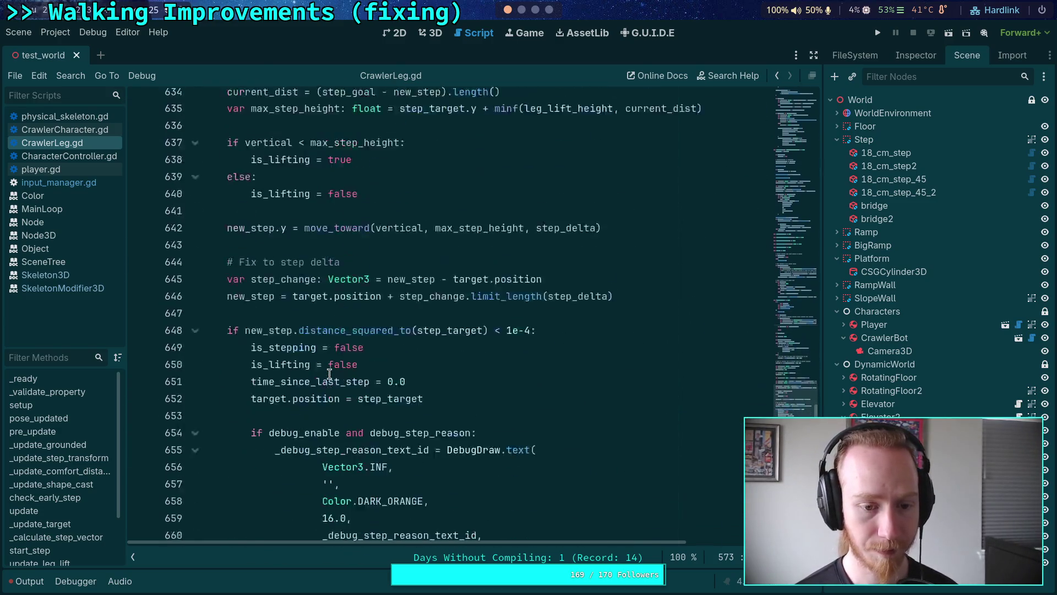
{"action": "scroll", "coordinate": [329, 374], "scroll_direction": "down", "scroll_amount": 8}
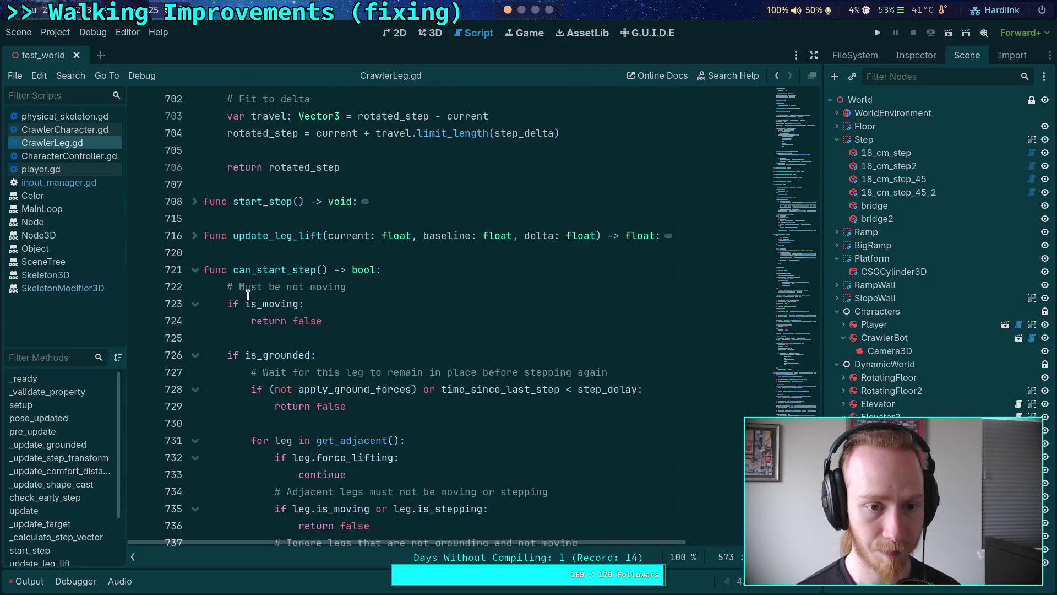
{"action": "left_click", "coordinate": [195, 201]}
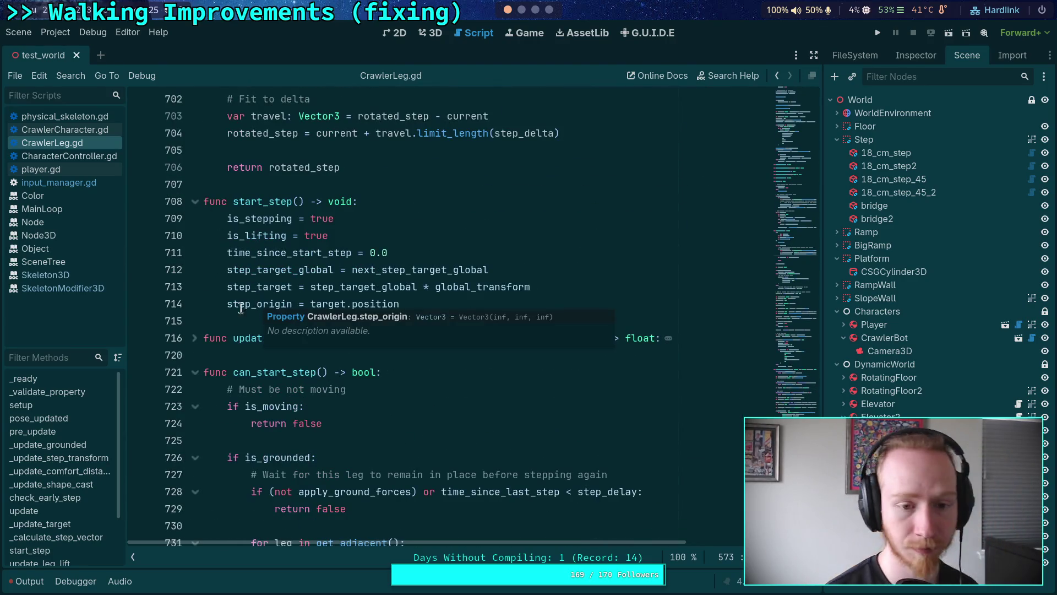
{"action": "left_click", "coordinate": [195, 201]}
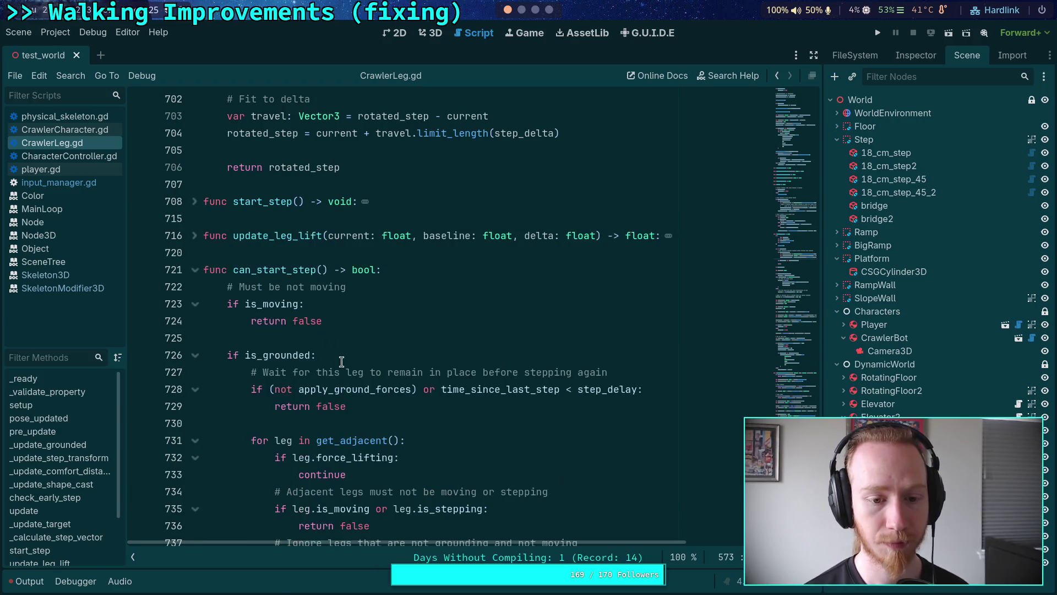
Scroll down through can_start_step and select early_step_distance on line 761.
{"action": "scroll", "coordinate": [345, 374], "scroll_direction": "down", "scroll_amount": 3}
{"action": "scroll", "coordinate": [345, 374], "scroll_direction": "down", "scroll_amount": 3}
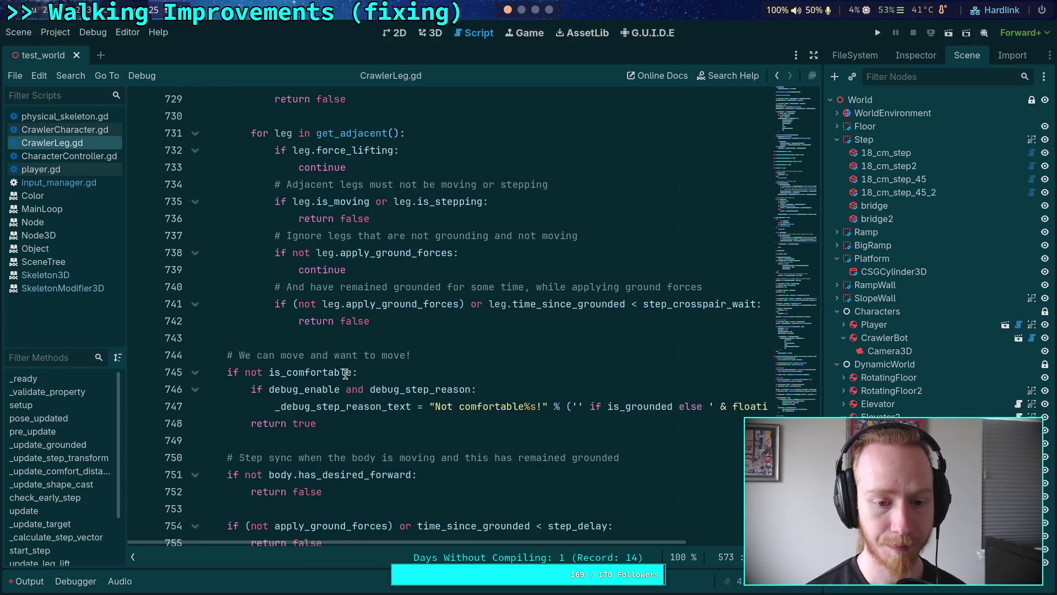
{"action": "scroll", "coordinate": [345, 374], "scroll_direction": "down", "scroll_amount": 2}
{"action": "scroll", "coordinate": [345, 374], "scroll_direction": "down", "scroll_amount": 2}
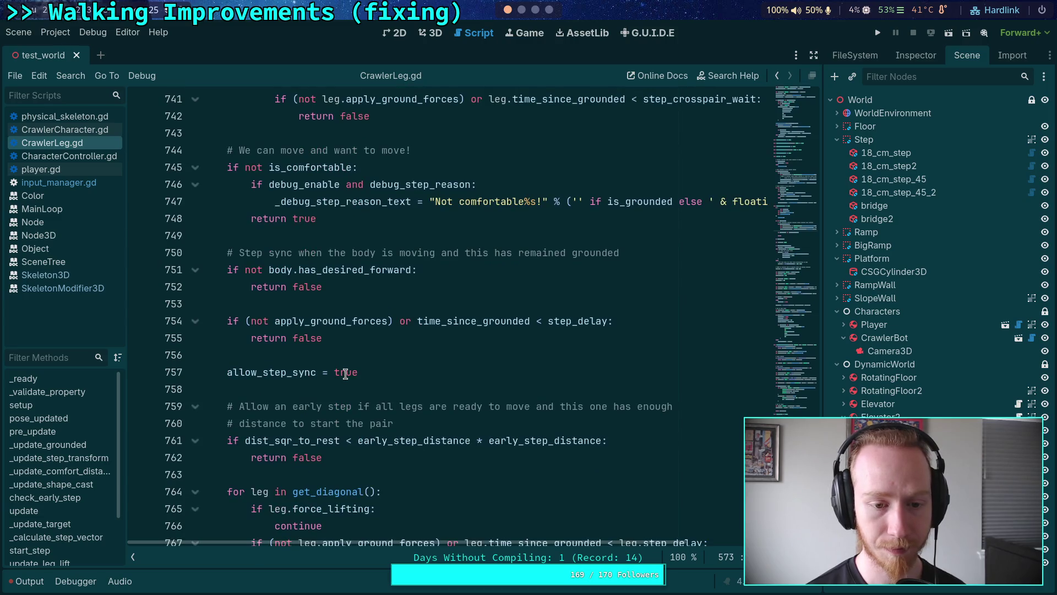
{"action": "scroll", "coordinate": [345, 374], "scroll_direction": "down", "scroll_amount": 2}
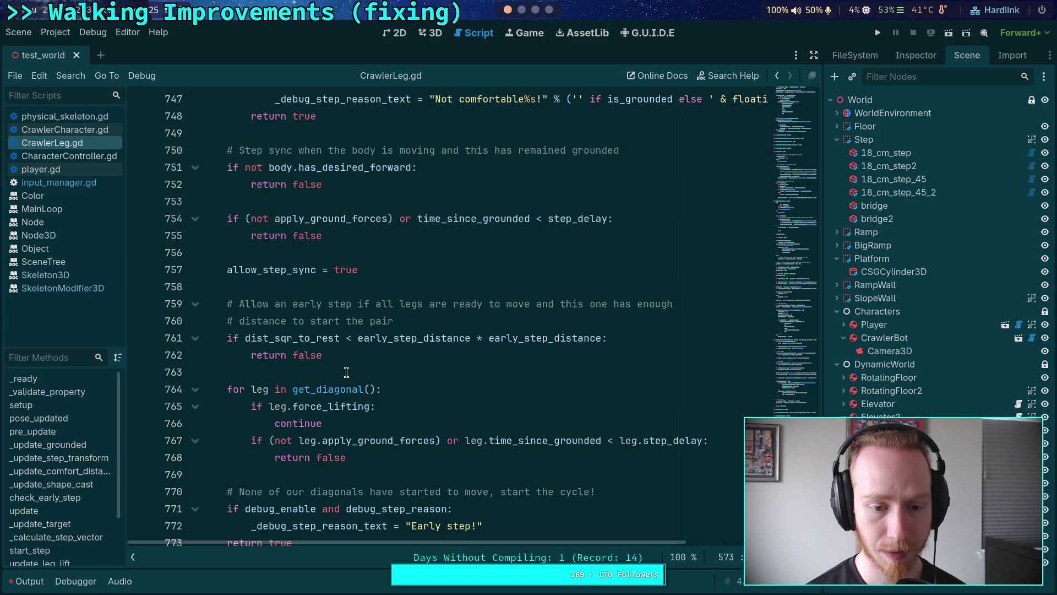
{"action": "scroll", "coordinate": [347, 372], "scroll_direction": "down", "scroll_amount": 2}
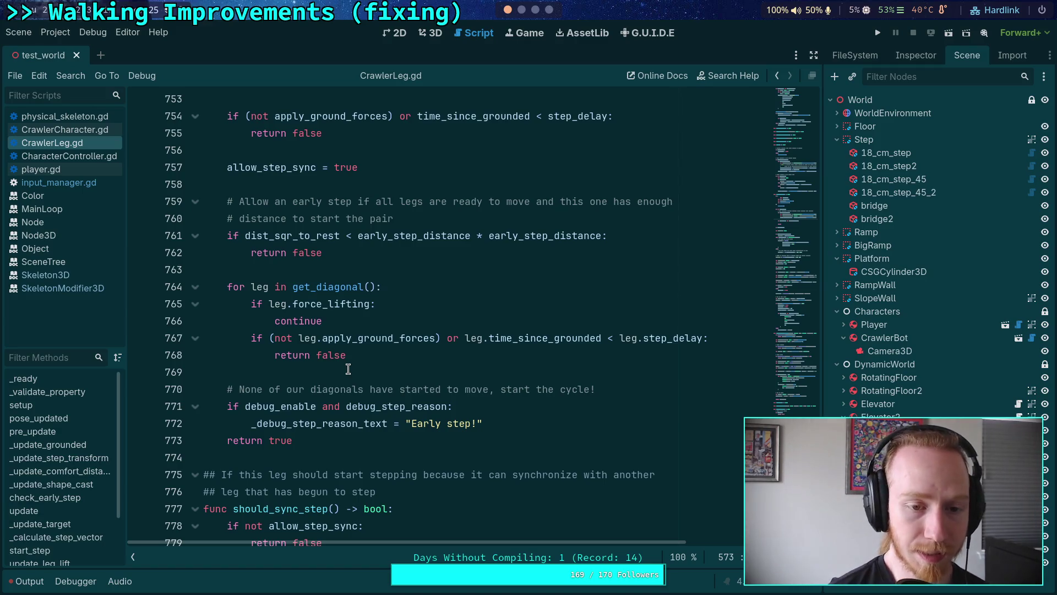
{"action": "double_click", "coordinate": [386, 234]}
Find early_step_distance with Ctrl+F, close the search, and go back to Obsidian's Crawler Bot note.
{"action": "key", "text": "ctrl+f"}
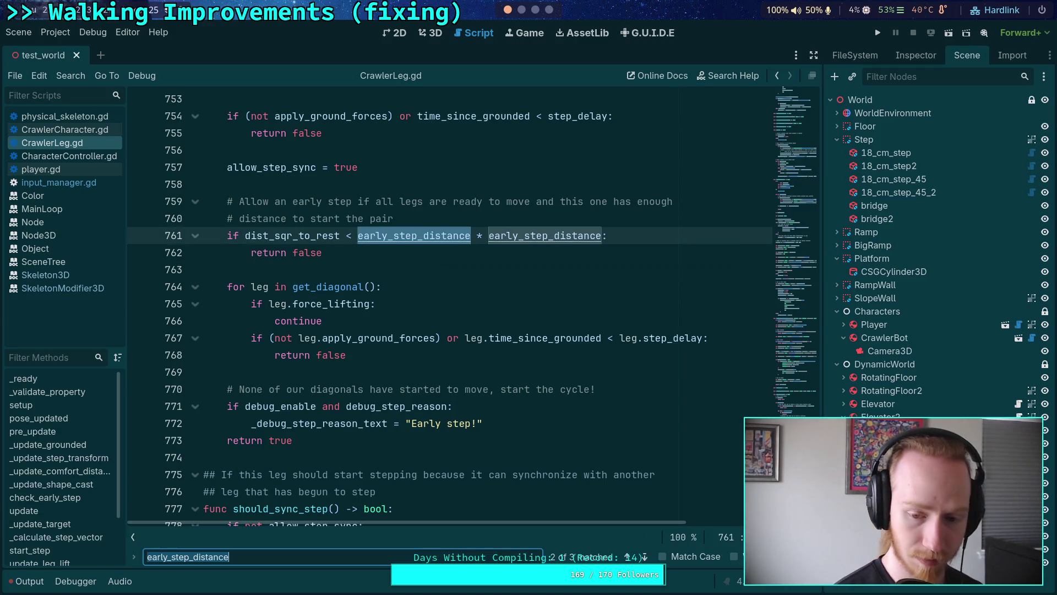
{"action": "scroll", "coordinate": [685, 505], "scroll_direction": "up", "scroll_amount": 1}
{"action": "key", "text": "Escape"}
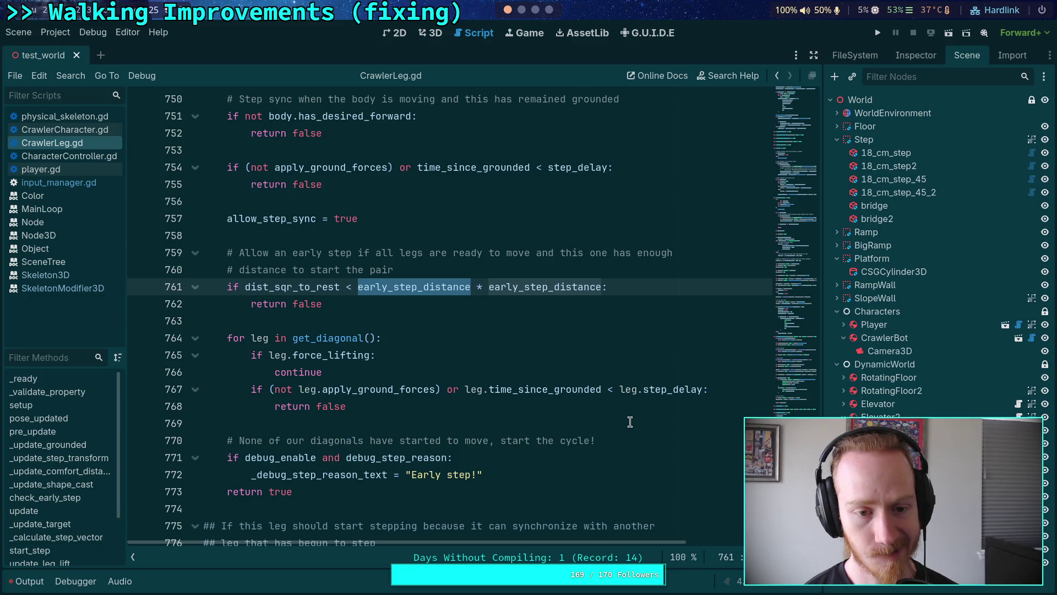
{"action": "left_click", "coordinate": [420, 311]}
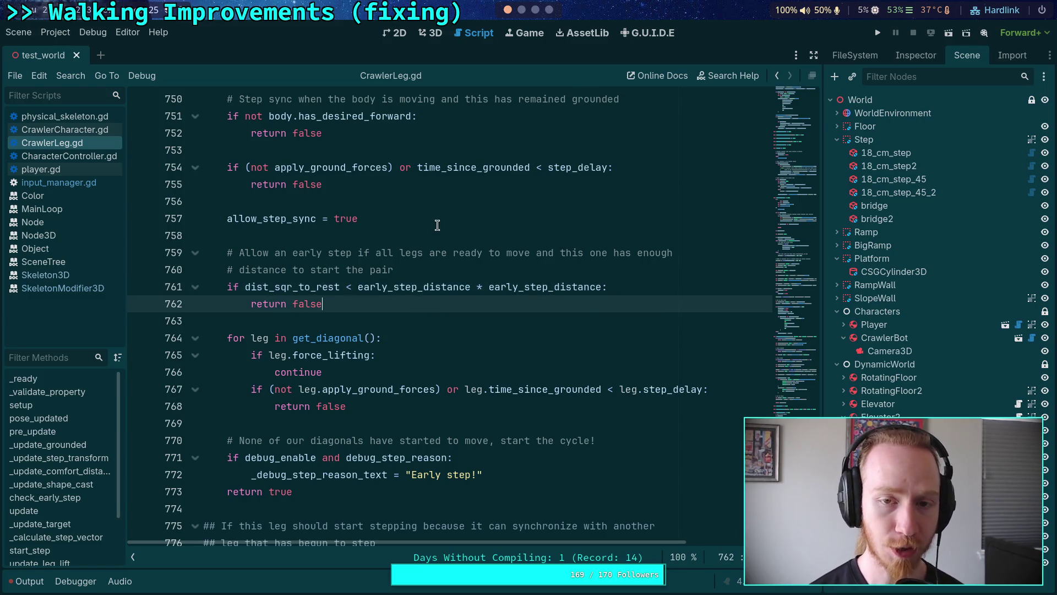
{"action": "left_click", "coordinate": [521, 9]}
{"action": "left_click", "coordinate": [535, 10]}
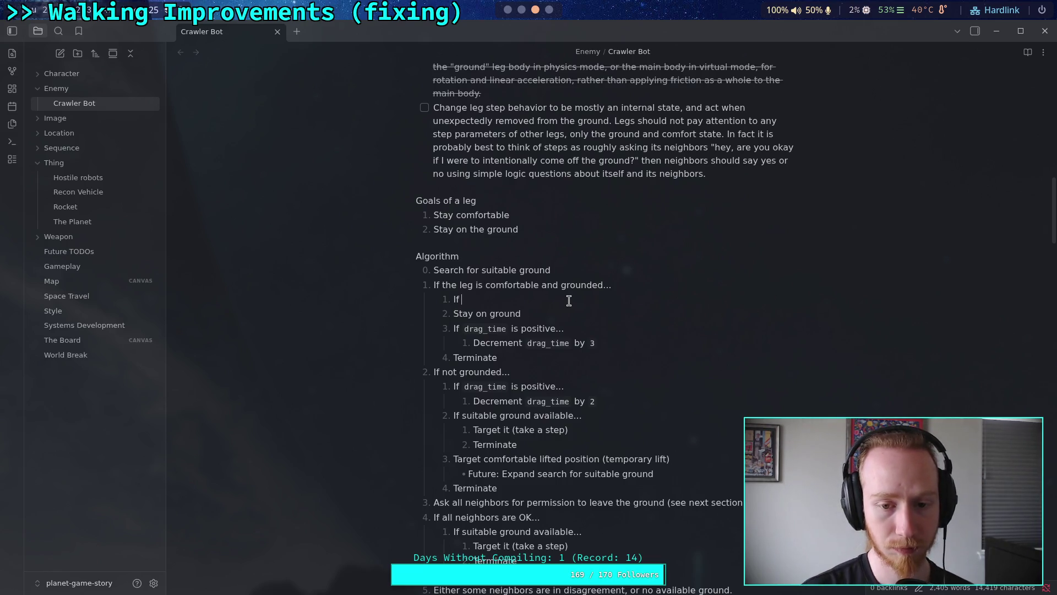
Replace the bare 'If' in sub-step 1.1 with 'Attempt an early step'.
{"action": "key", "text": "BackSpace"}
{"action": "key", "text": "BackSpace"}
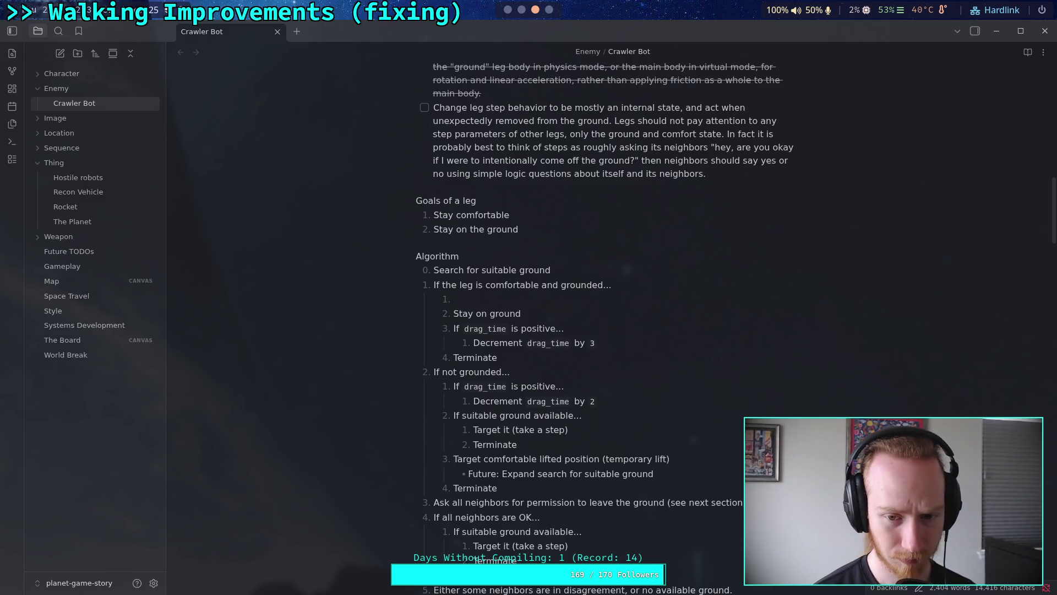
{"action": "type", "text": "Attep"}
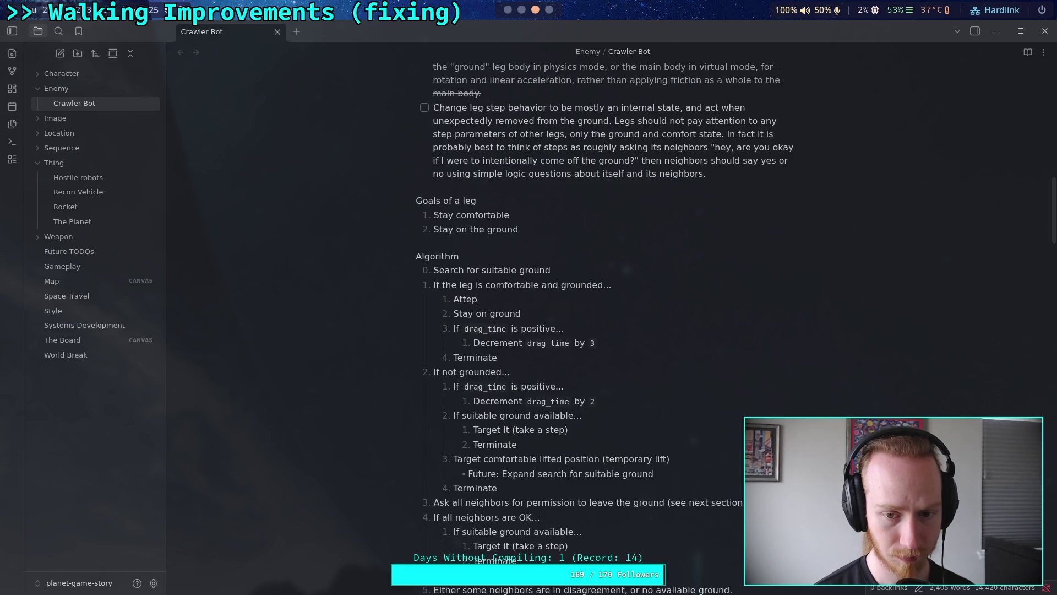
{"action": "key", "text": "BackSpace"}
{"action": "type", "text": "mpt an ea"}
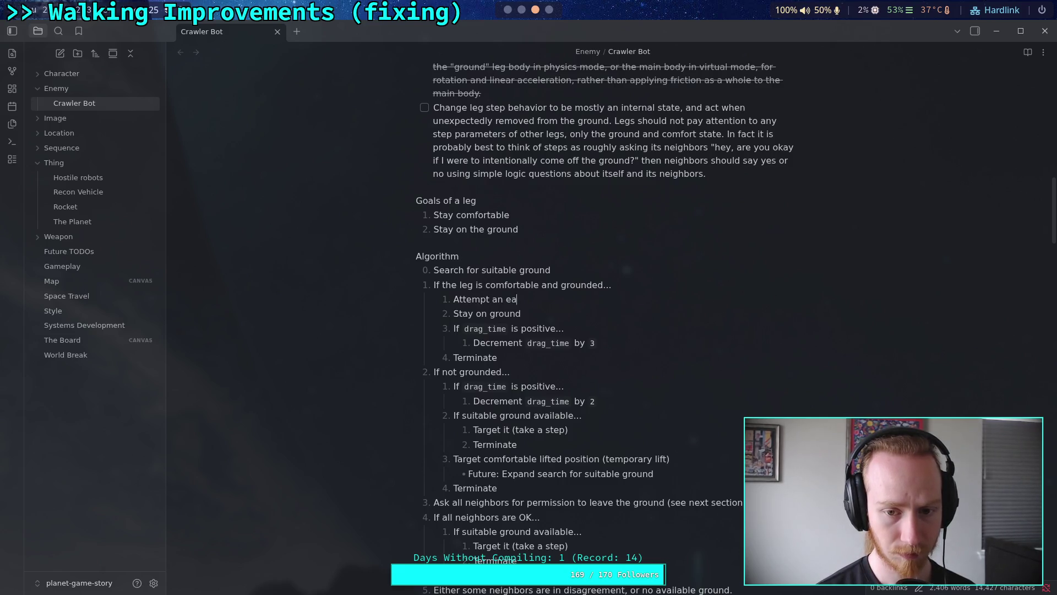
{"action": "type", "text": "rly step"}
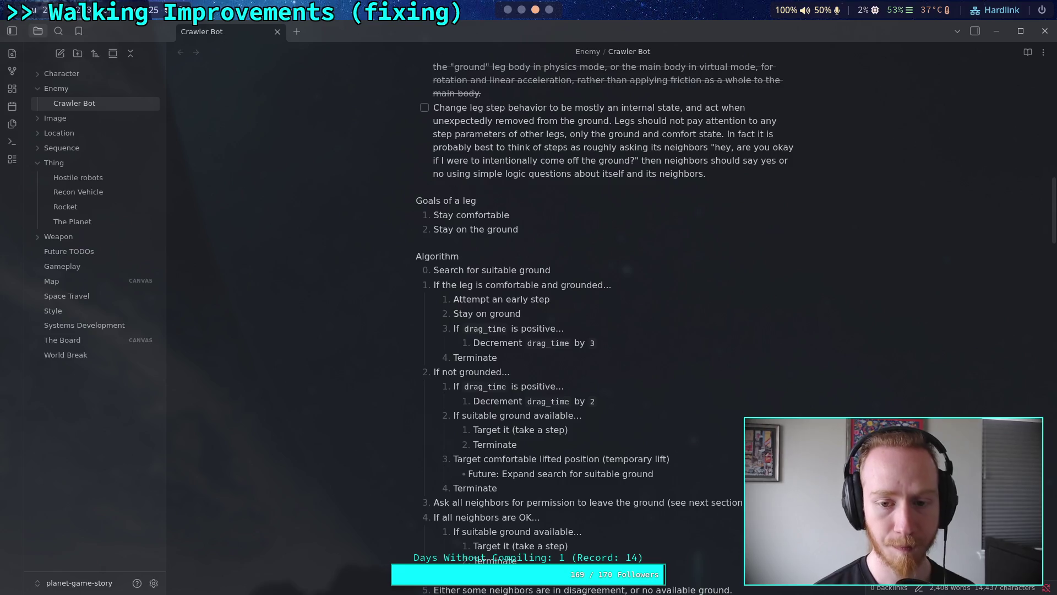
{"action": "scroll", "coordinate": [566, 345], "scroll_direction": "down", "scroll_amount": 2}
{"action": "left_click", "coordinate": [513, 10]}
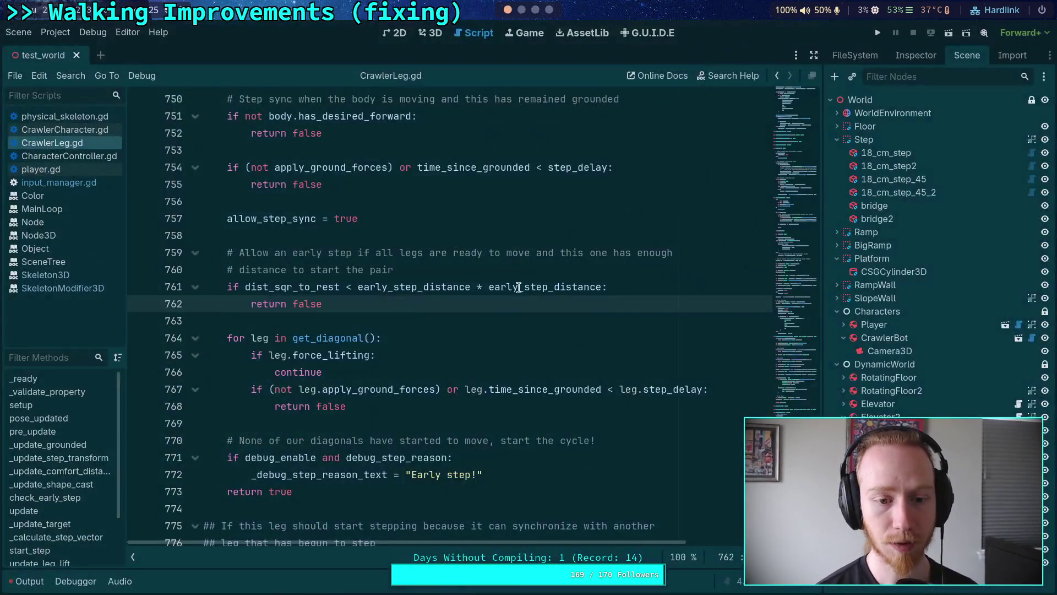
Review the step conditions in can_start_step in CrawlerLeg.gd.
{"action": "scroll", "coordinate": [526, 364], "scroll_direction": "up", "scroll_amount": 4}
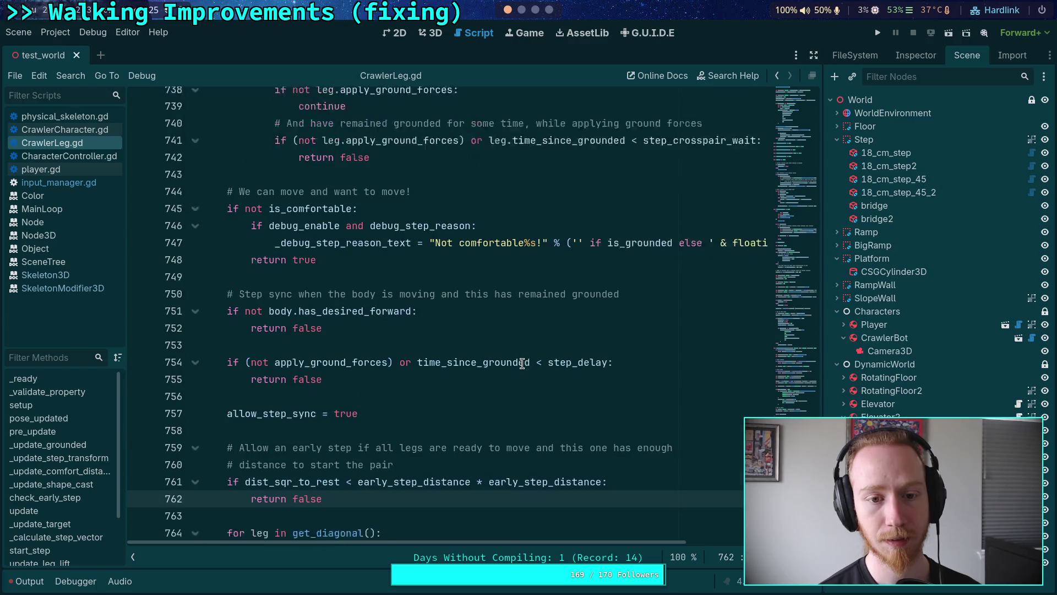
{"action": "scroll", "coordinate": [522, 363], "scroll_direction": "down", "scroll_amount": 2}
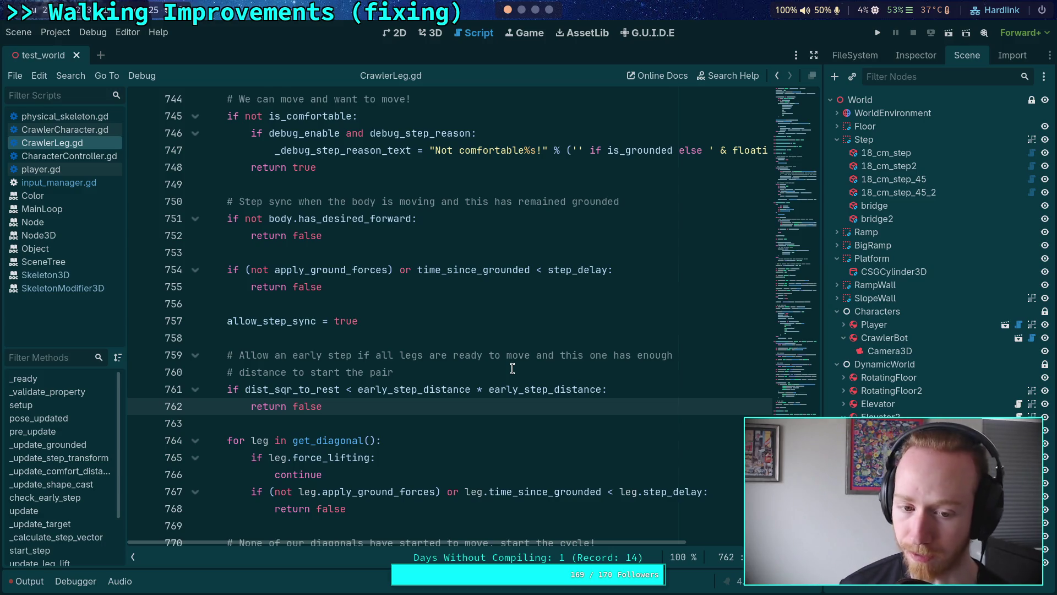
{"action": "scroll", "coordinate": [512, 369], "scroll_direction": "up", "scroll_amount": 7}
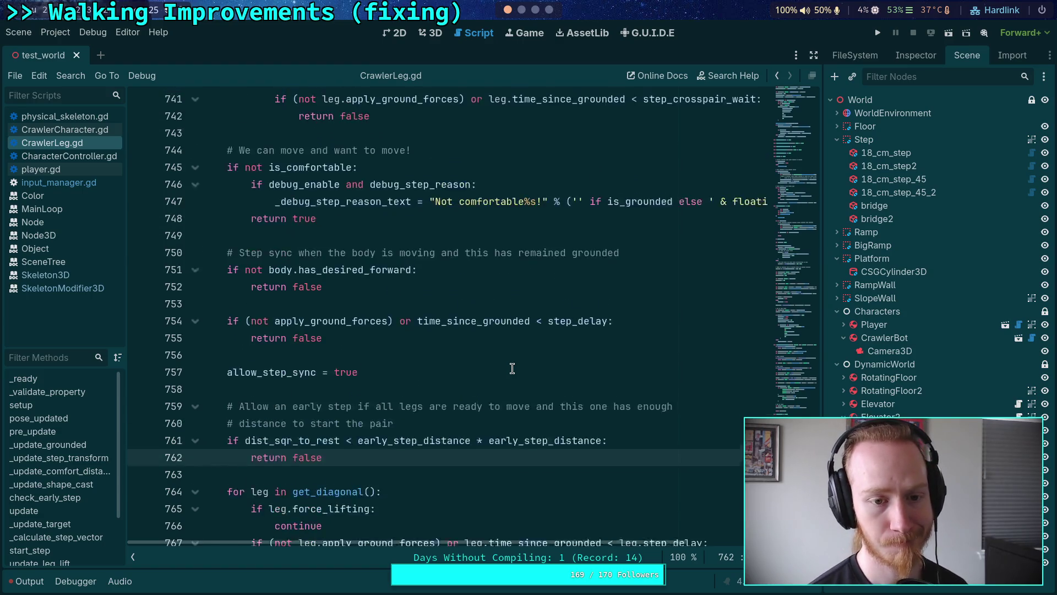
{"action": "scroll", "coordinate": [512, 368], "scroll_direction": "up", "scroll_amount": 3}
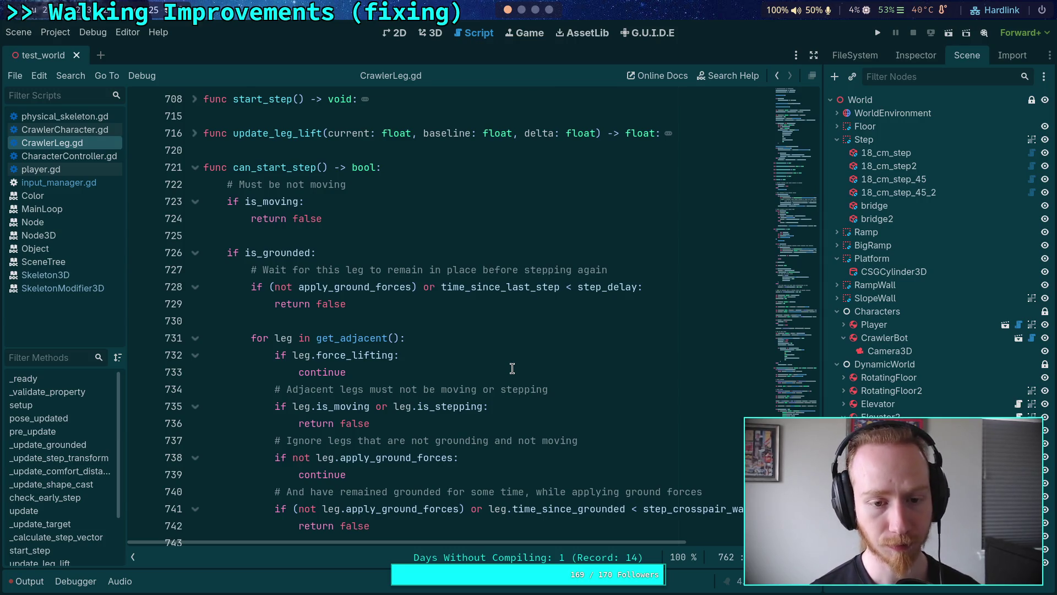
{"action": "scroll", "coordinate": [513, 368], "scroll_direction": "down", "scroll_amount": 2}
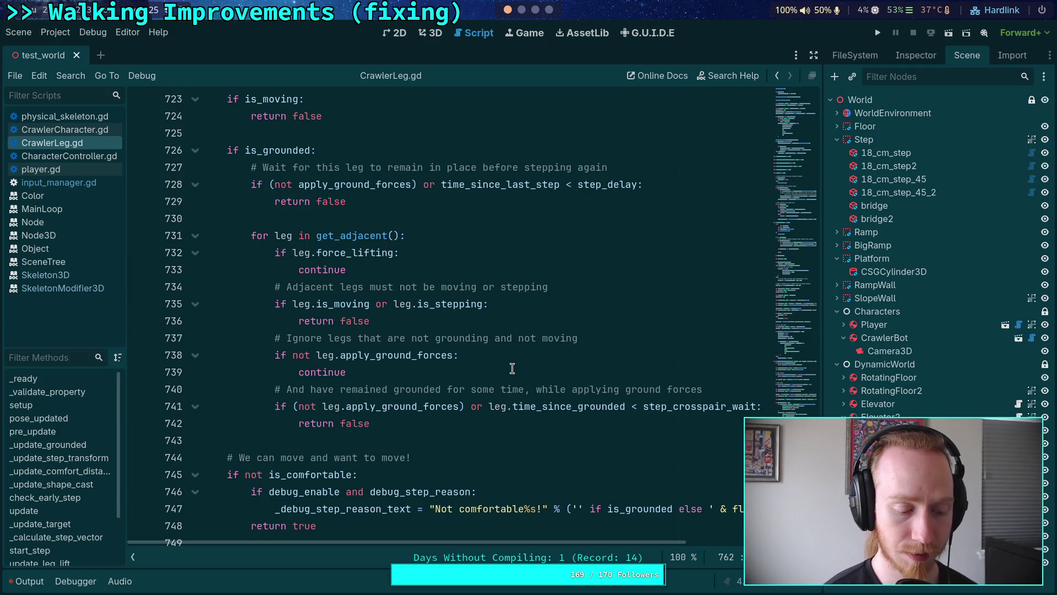
Check the time_since_last_step tooltip in Godot, then return to the Crawler Bot note in Obsidian.
{"action": "left_click", "coordinate": [522, 10]}
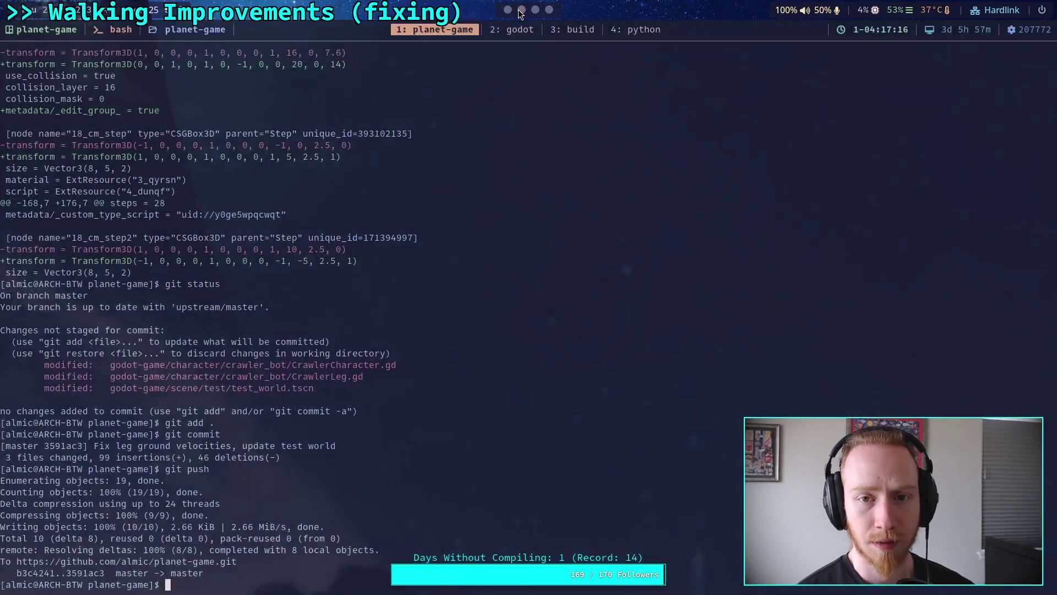
{"action": "left_click", "coordinate": [535, 10]}
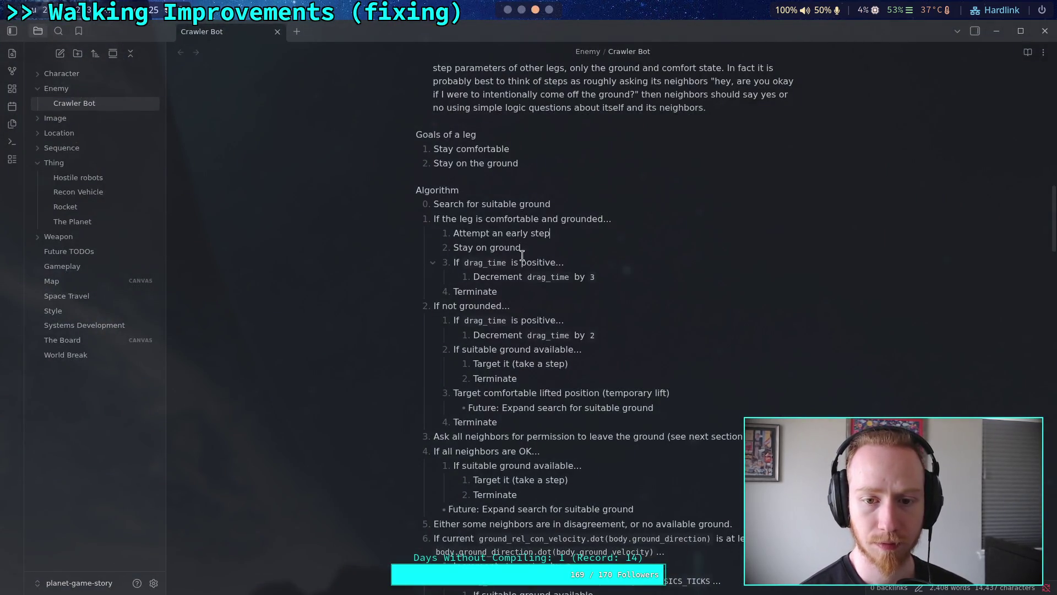
{"action": "left_click", "coordinate": [507, 10]}
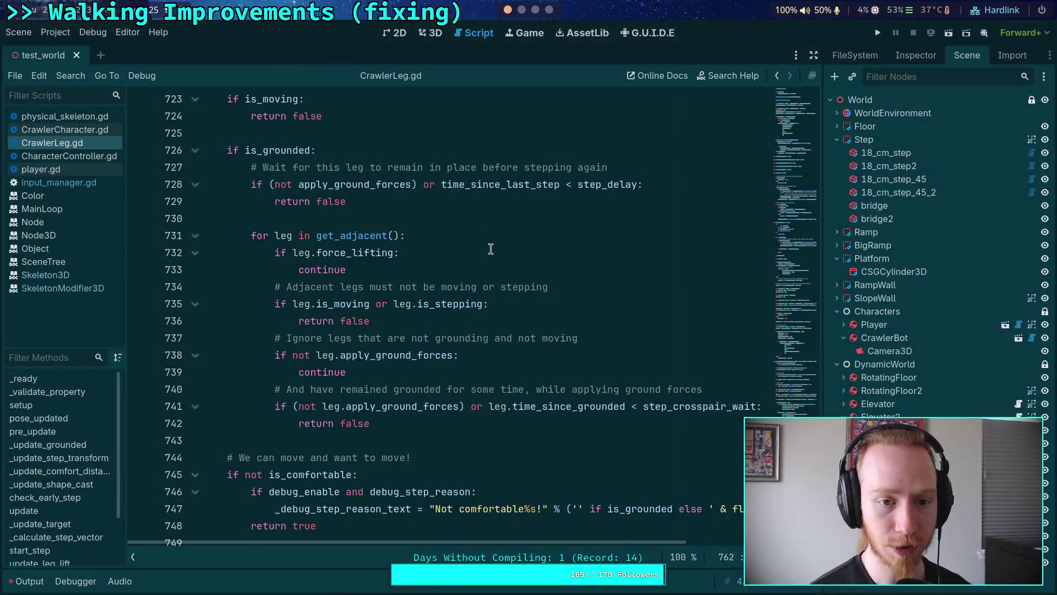
{"action": "scroll", "coordinate": [507, 286], "scroll_direction": "up", "scroll_amount": 2}
{"action": "mouse_move", "coordinate": [490, 286]}
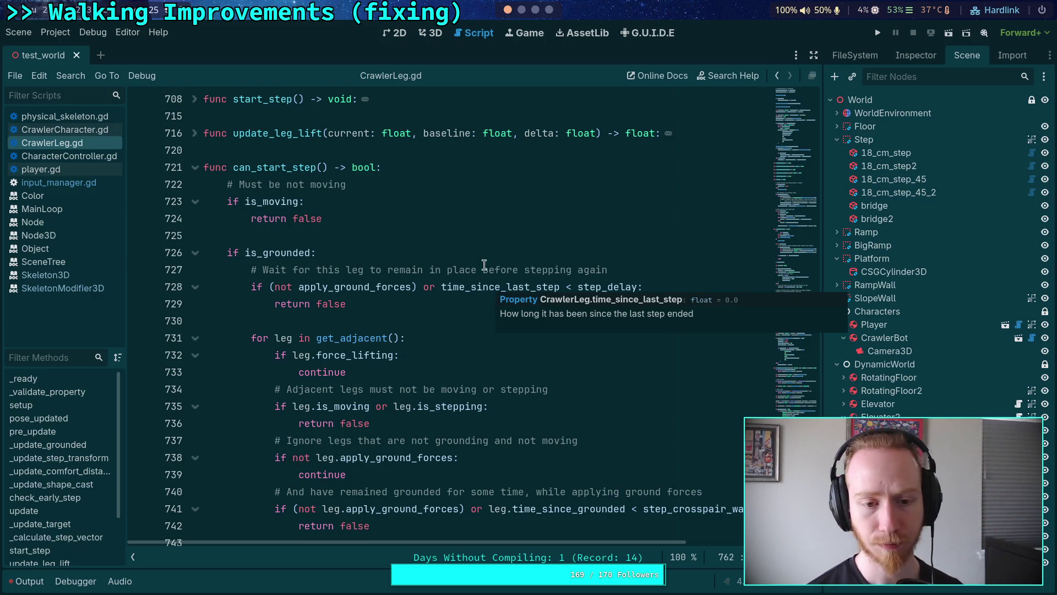
{"action": "left_click", "coordinate": [521, 10]}
{"action": "left_click", "coordinate": [535, 10]}
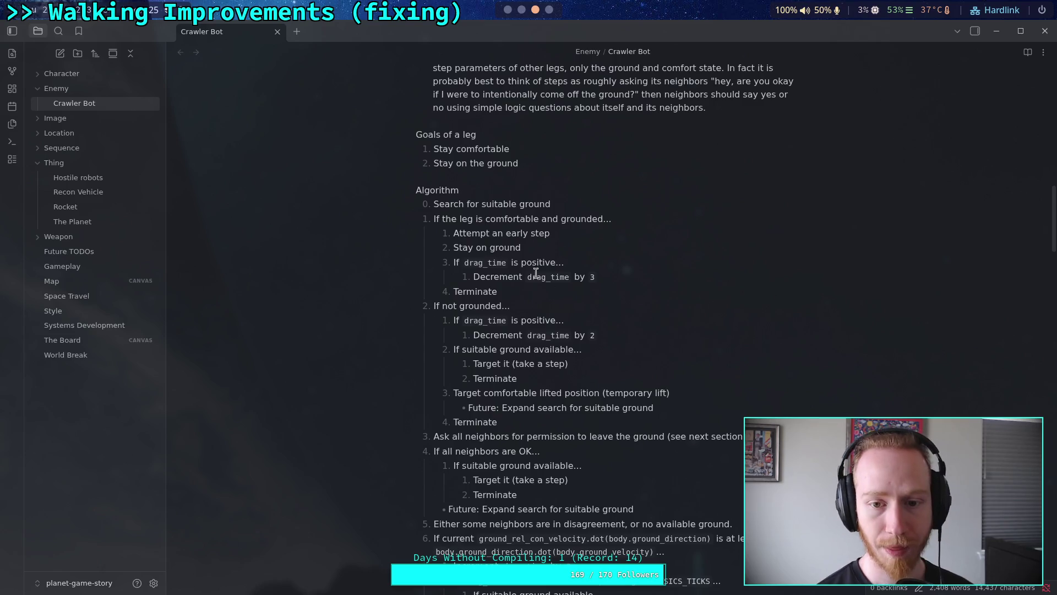
Delete the 'Attempt an early step' line from the grounded case.
{"action": "left_click_drag", "start_coordinate": [555, 234], "coordinate": [424, 234]}
{"action": "key", "text": "BackSpace"}
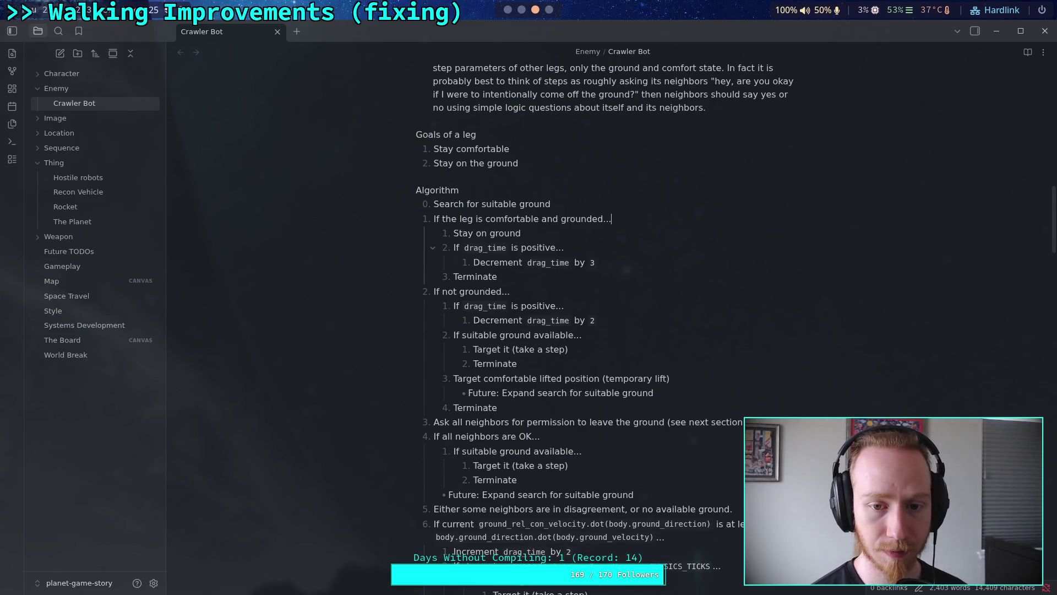
{"action": "scroll", "coordinate": [627, 430], "scroll_direction": "down", "scroll_amount": 3}
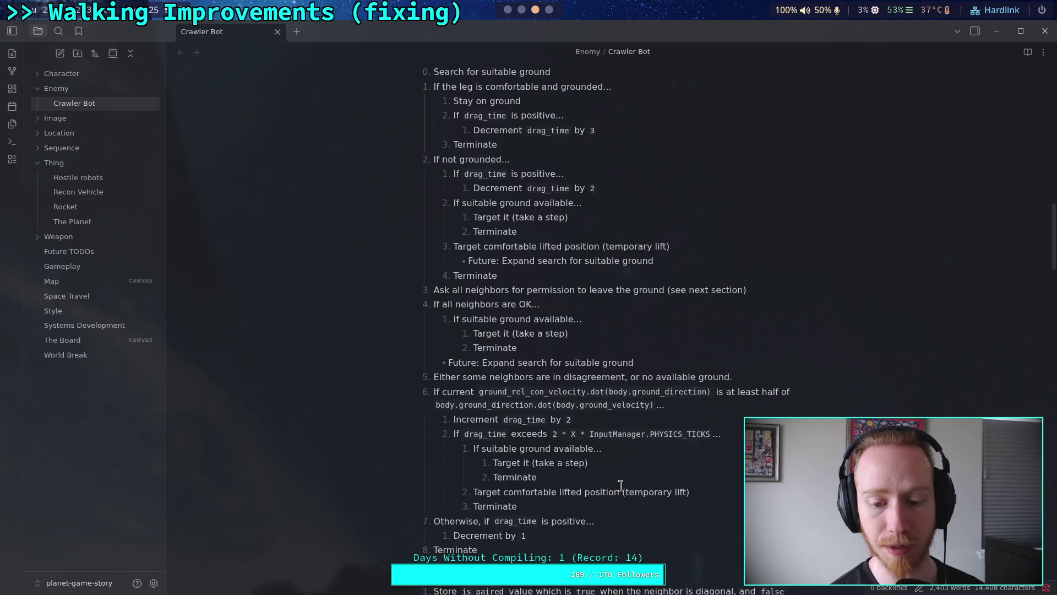
{"action": "scroll", "coordinate": [616, 457], "scroll_direction": "down", "scroll_amount": 4}
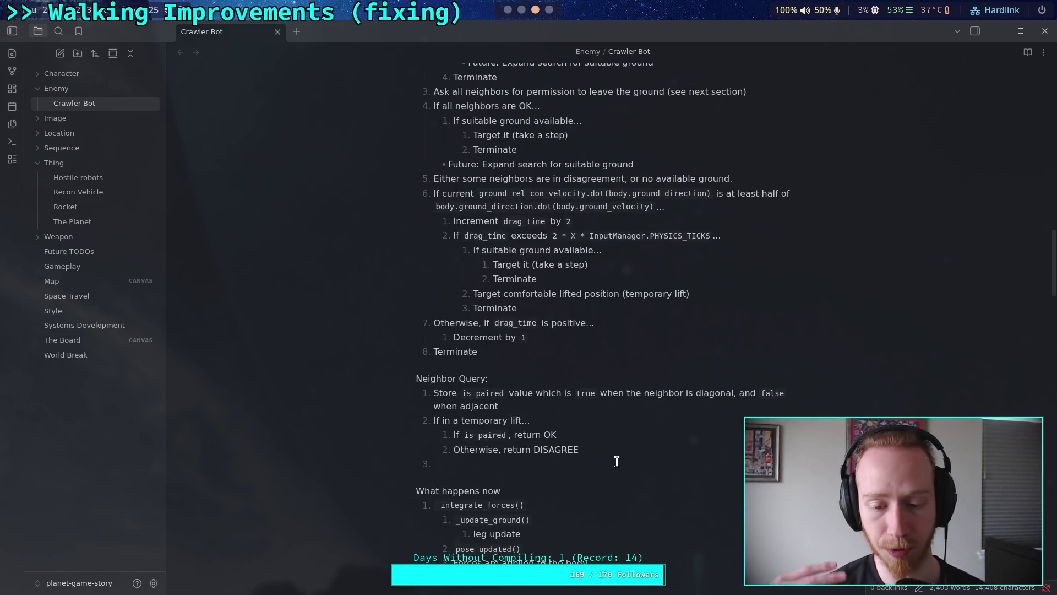
Replace 'which is' with ':' so the first Neighbor Query rule reads 'Store is_paired value: true when…'.
{"action": "left_click", "coordinate": [617, 461]}
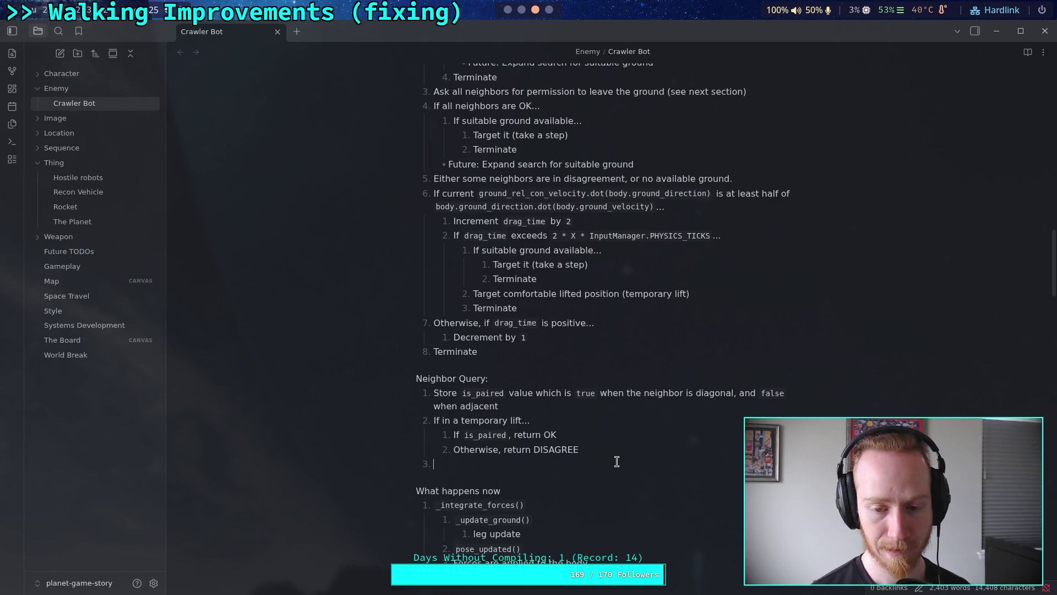
{"action": "left_click_drag", "start_coordinate": [534, 392], "coordinate": [570, 393]}
{"action": "type", "text": ":"}
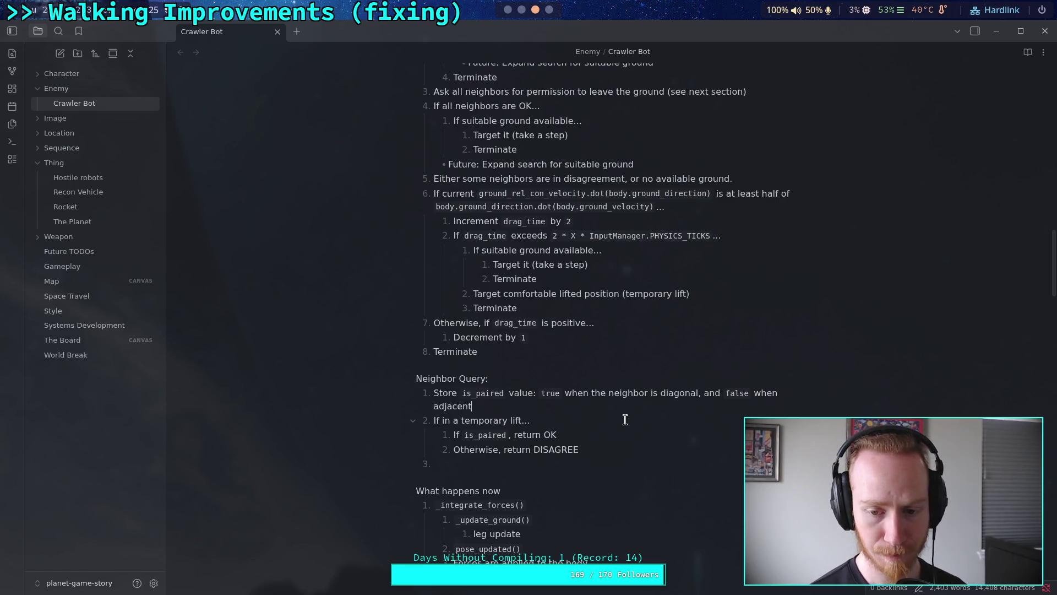
{"action": "left_click", "coordinate": [545, 406]}
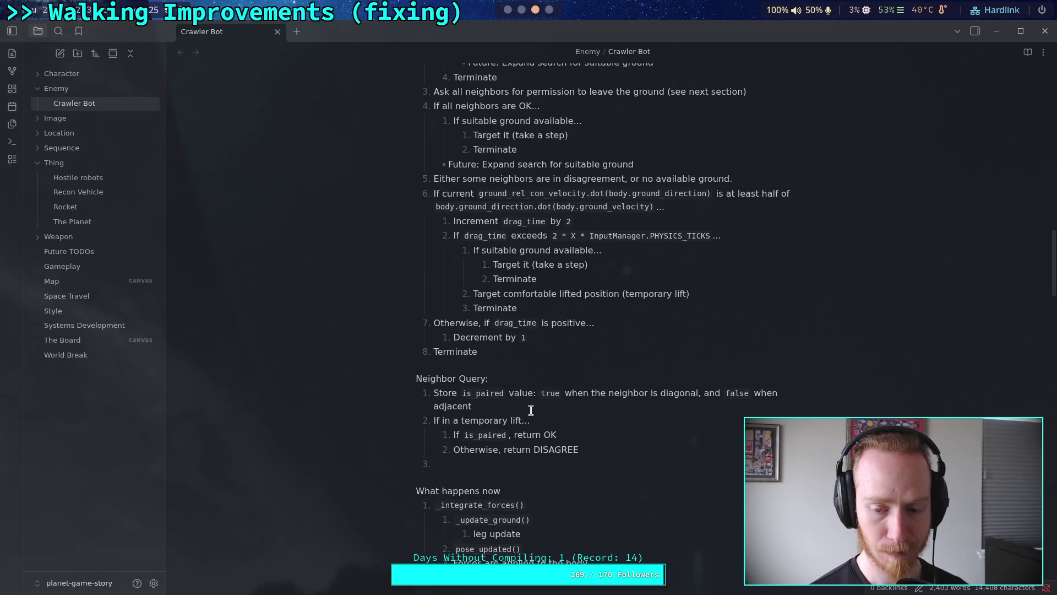
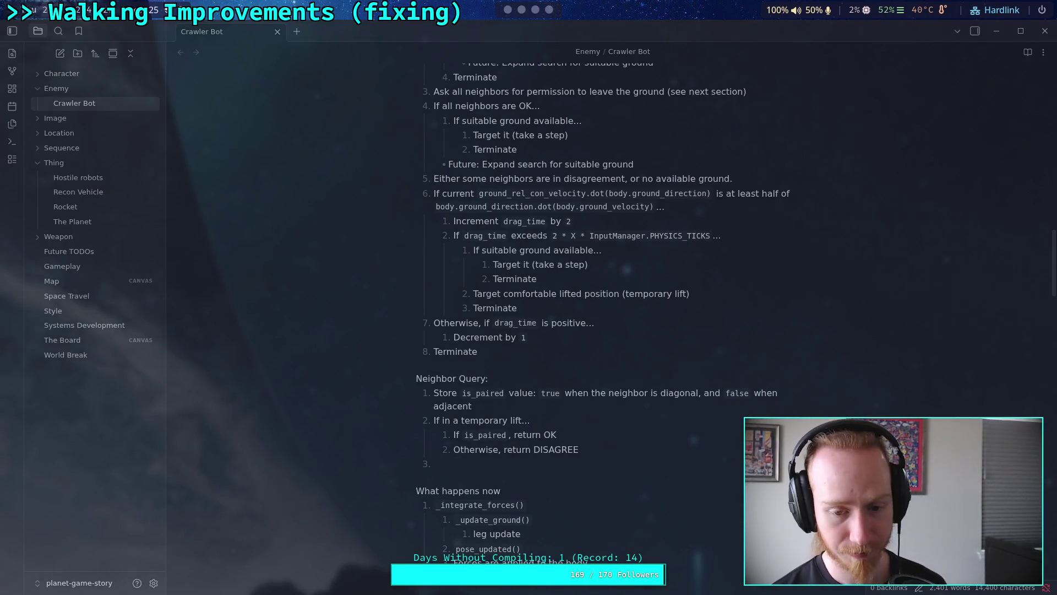
Glance over Godot and the terminal, then return to the Crawler Bot note.
{"action": "key", "text": "alt+Tab"}
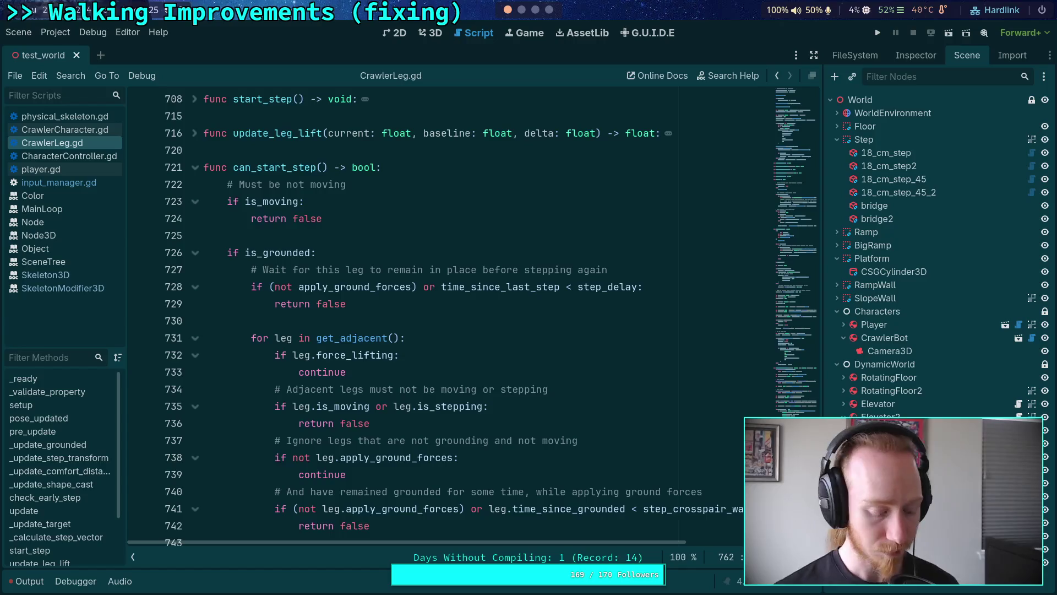
{"action": "key", "text": "super+2"}
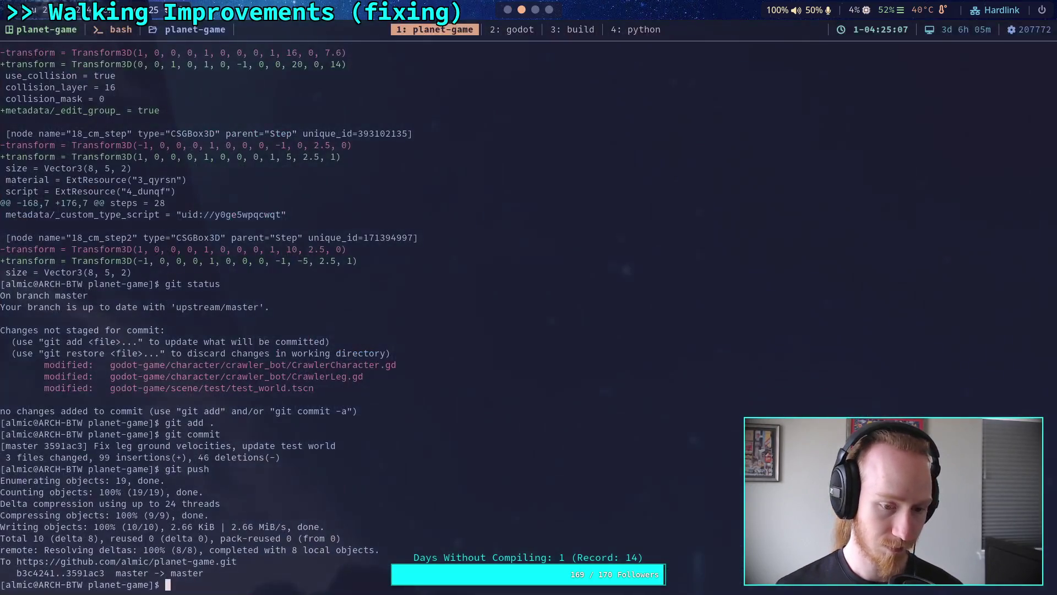
{"action": "key", "text": "super+1"}
{"action": "key", "text": "super+3"}
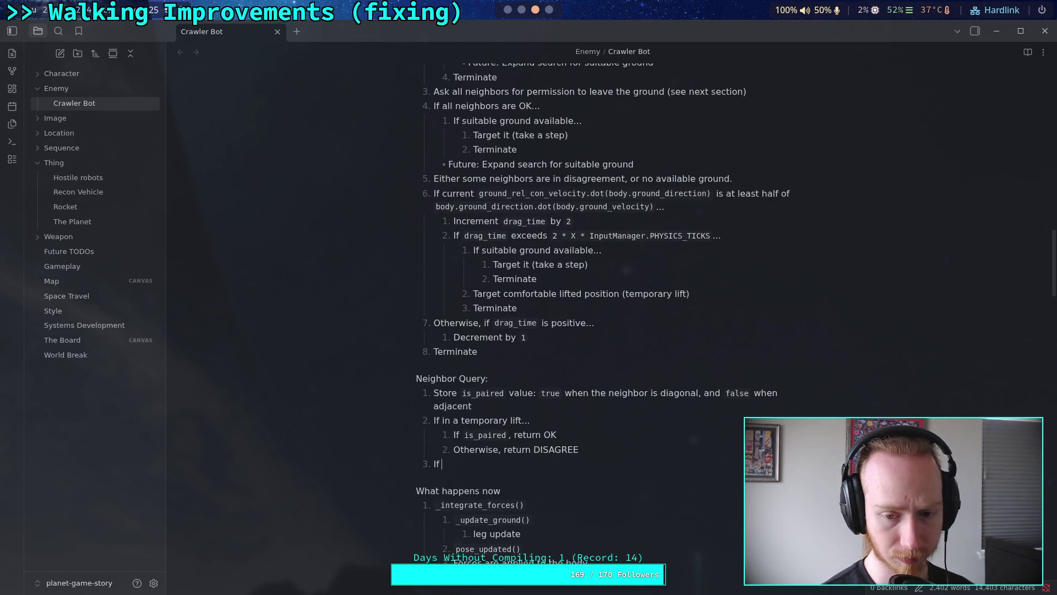
Write Neighbor Query item 3 as 'If target is suitable ground...'.
{"action": "type", "text": "targe"}
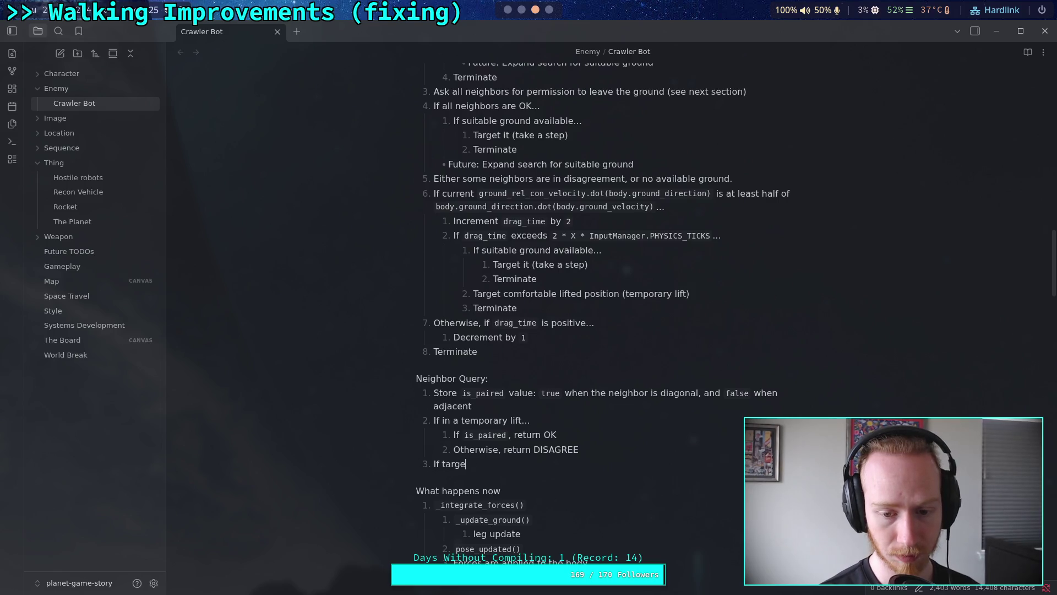
{"action": "type", "text": "ting"}
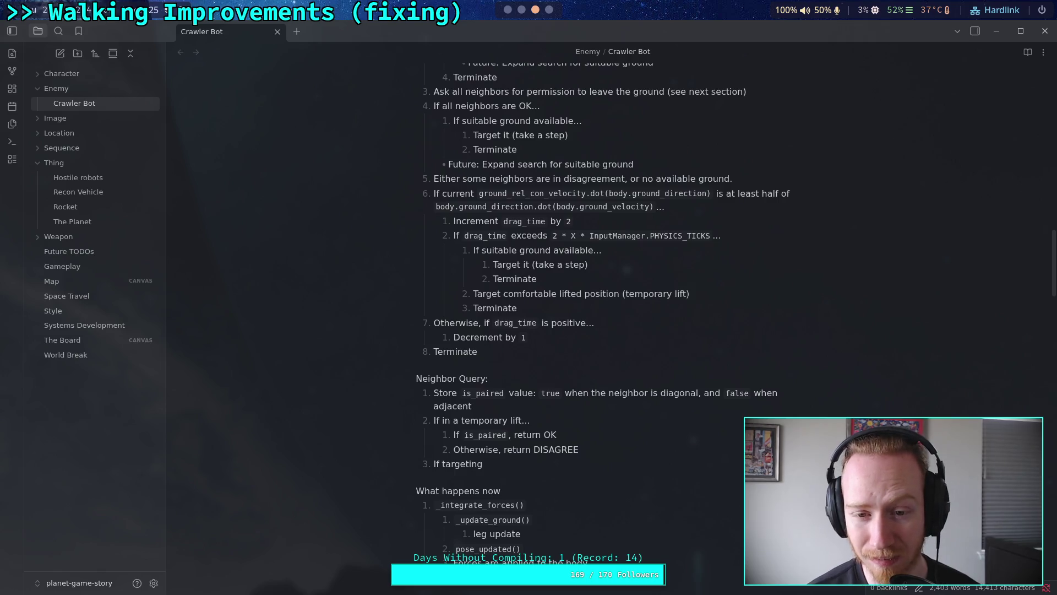
{"action": "key", "text": "BackSpace"}
{"action": "key", "text": "BackSpace"}
{"action": "key", "text": "BackSpace"}
{"action": "type", "text": "is "}
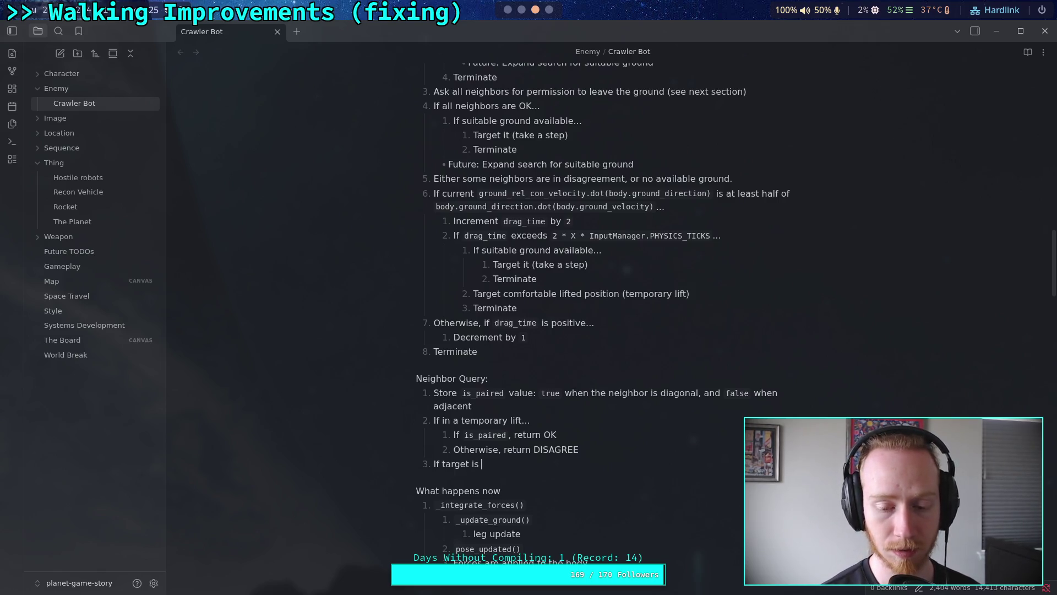
{"action": "type", "text": "suitable"}
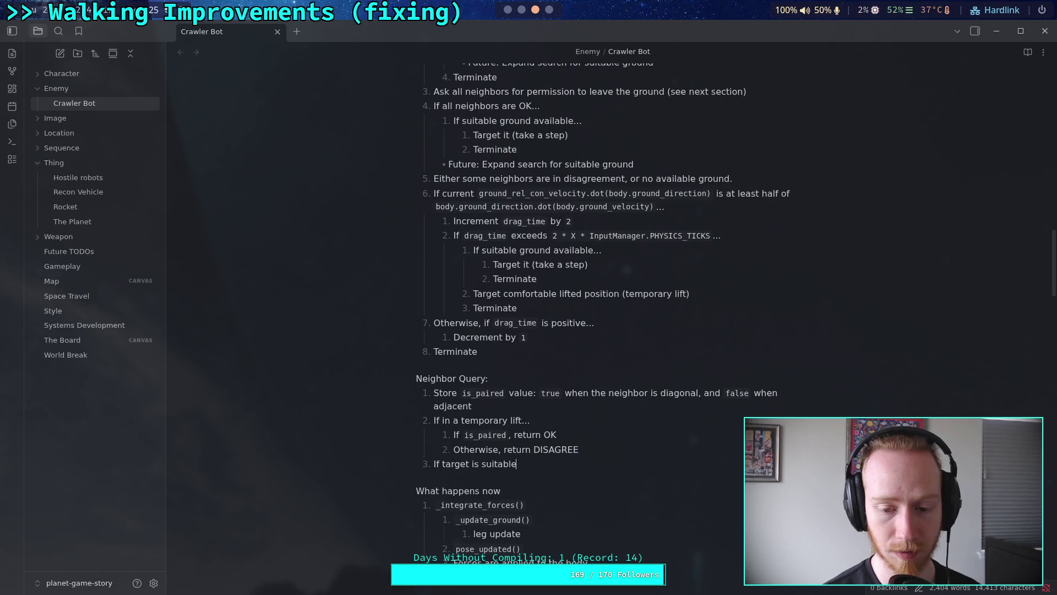
{"action": "type", "text": " ground"}
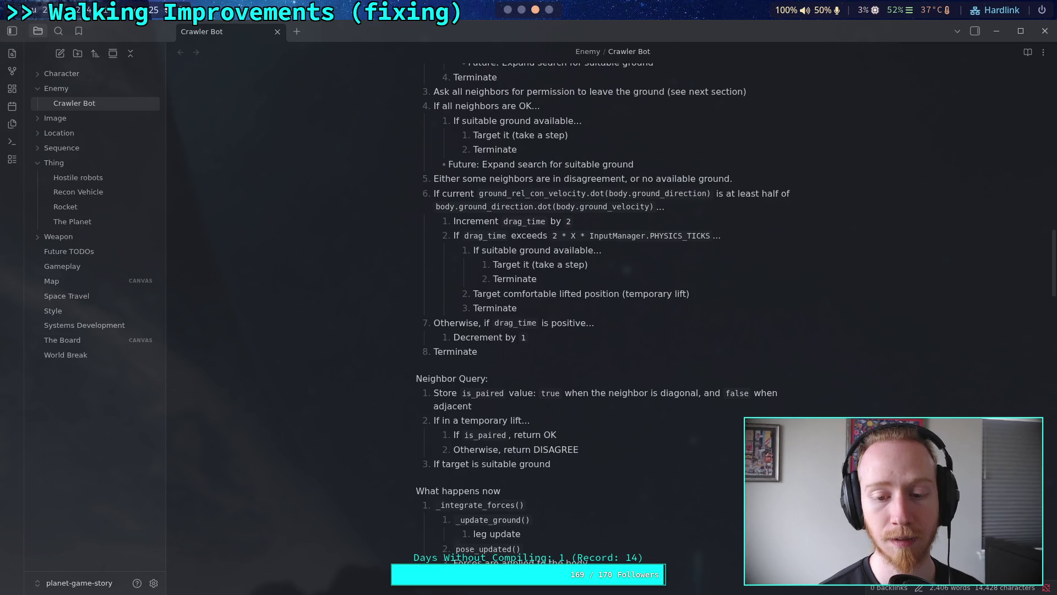
{"action": "type", "text": "..."}
Add the indented sub-rule 'If not `is_paired`, return DISAGREE' under item 3.
{"action": "key", "text": "Return"}
{"action": "key", "text": "Tab"}
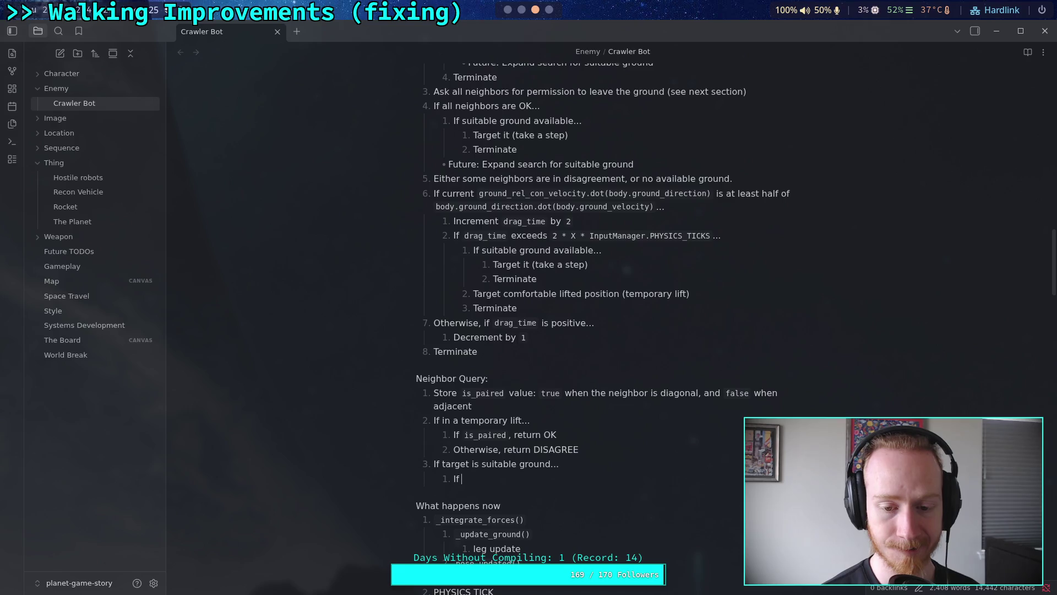
{"action": "type", "text": "not"}
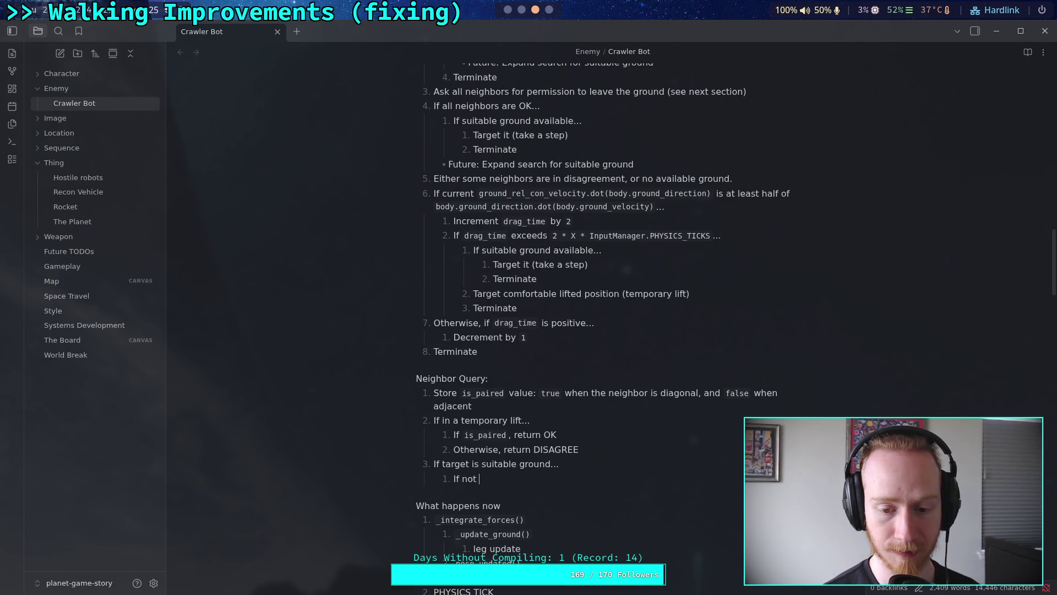
{"action": "type", "text": "`ip"}
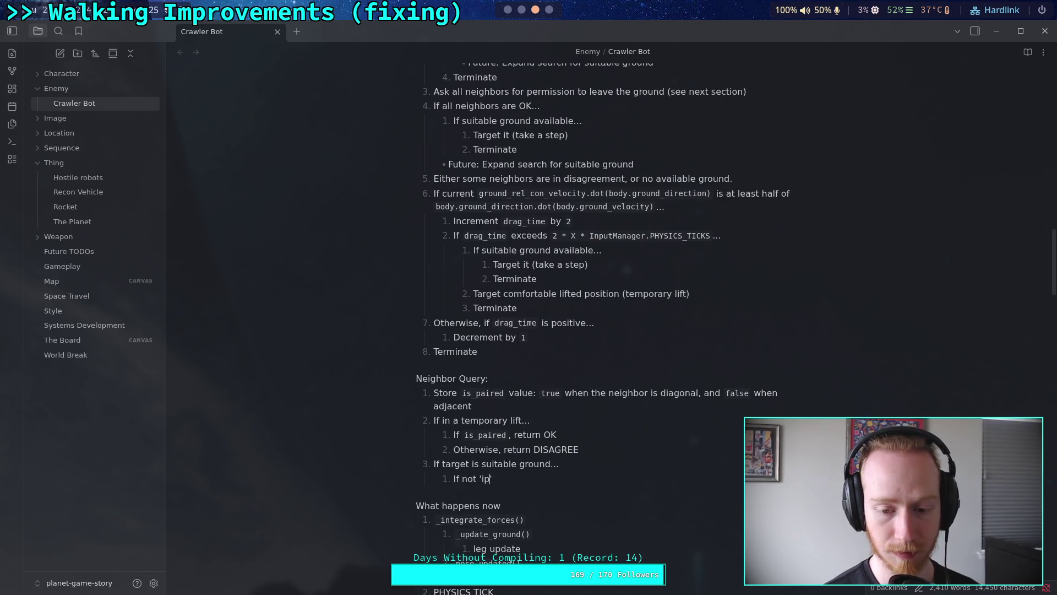
{"action": "type", "text": "is_pa"}
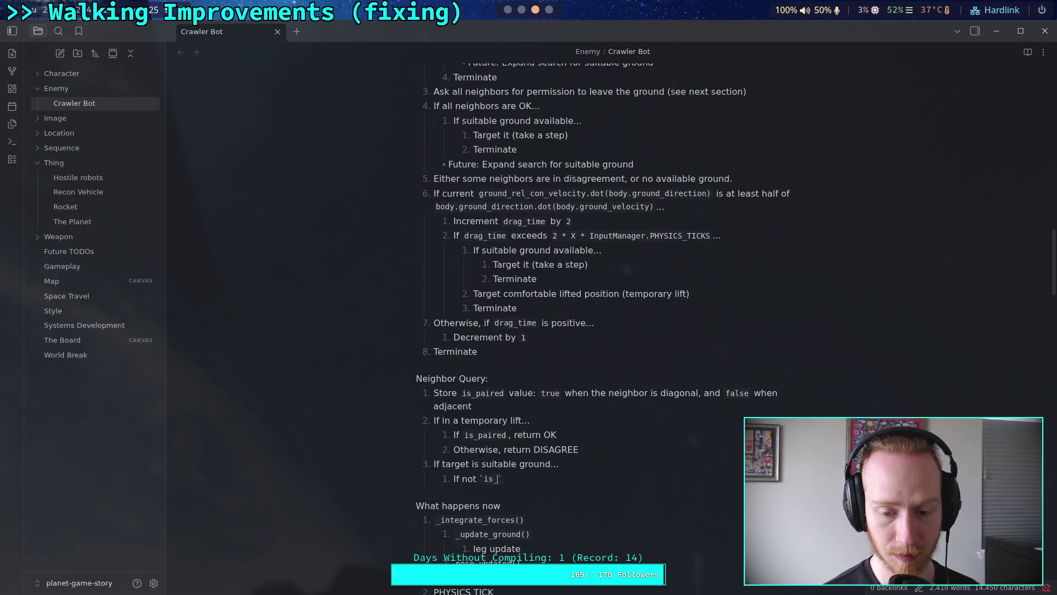
{"action": "type", "text": "i"}
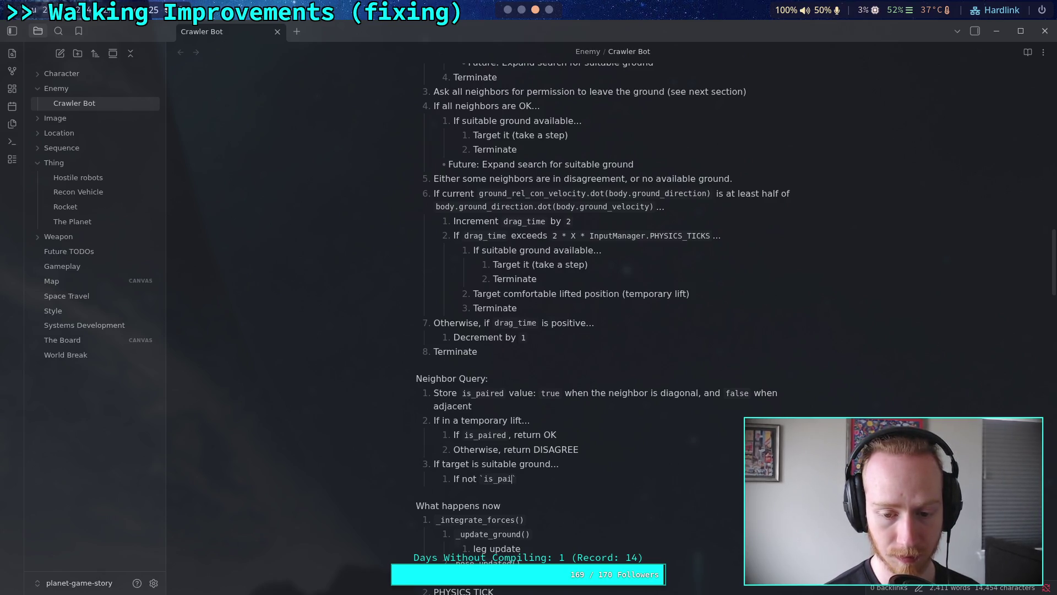
{"action": "type", "text": "red"}
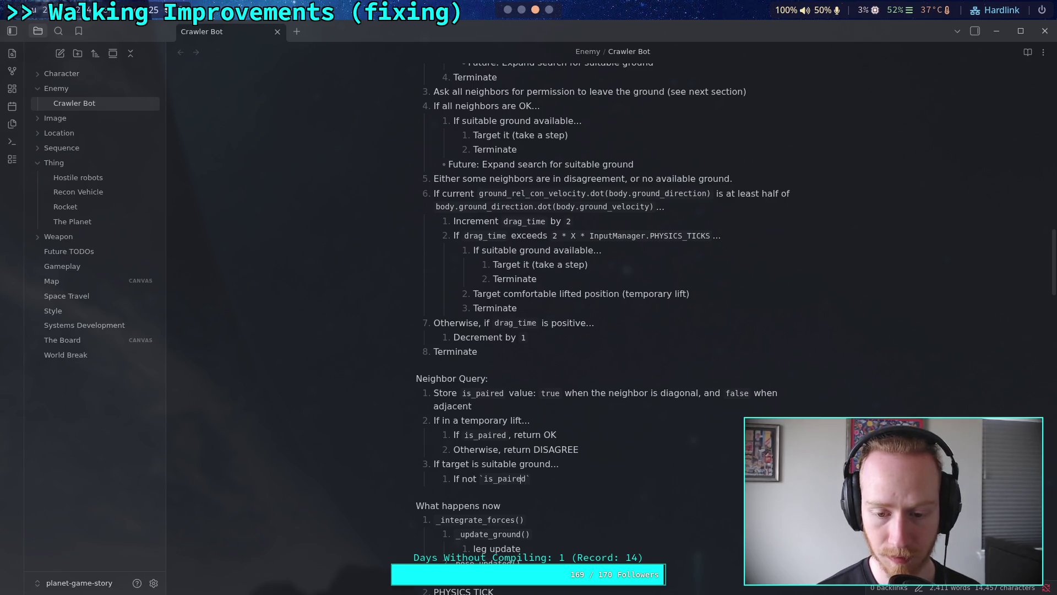
{"action": "type", "text": "not"}
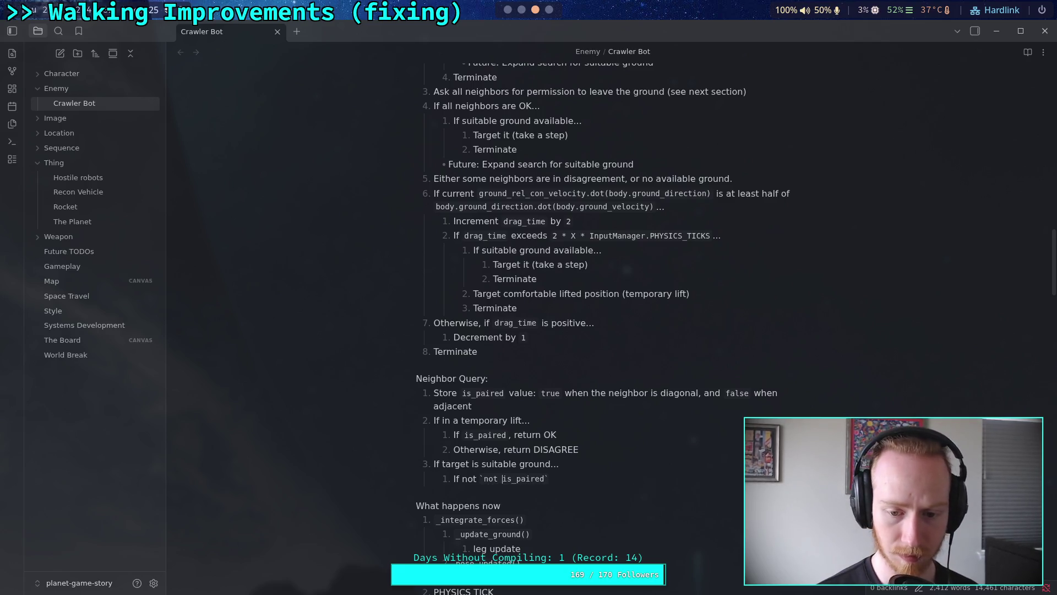
{"action": "key", "text": "BackSpace"}
{"action": "key", "text": "BackSpace"}
{"action": "key", "text": "BackSpace"}
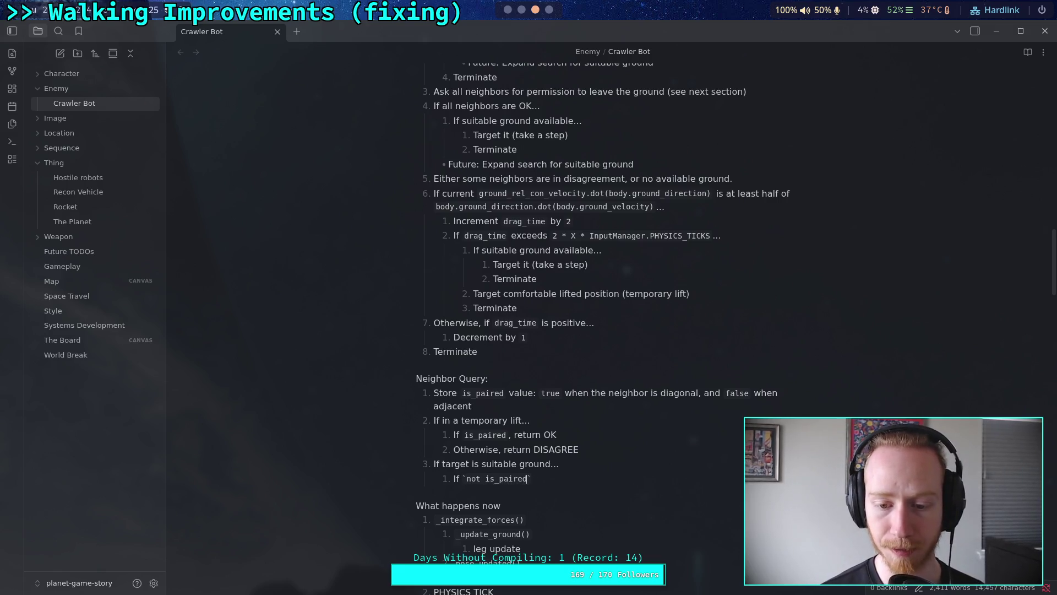
{"action": "key", "text": "End"}
{"action": "type", "text": ", return DISAG"}
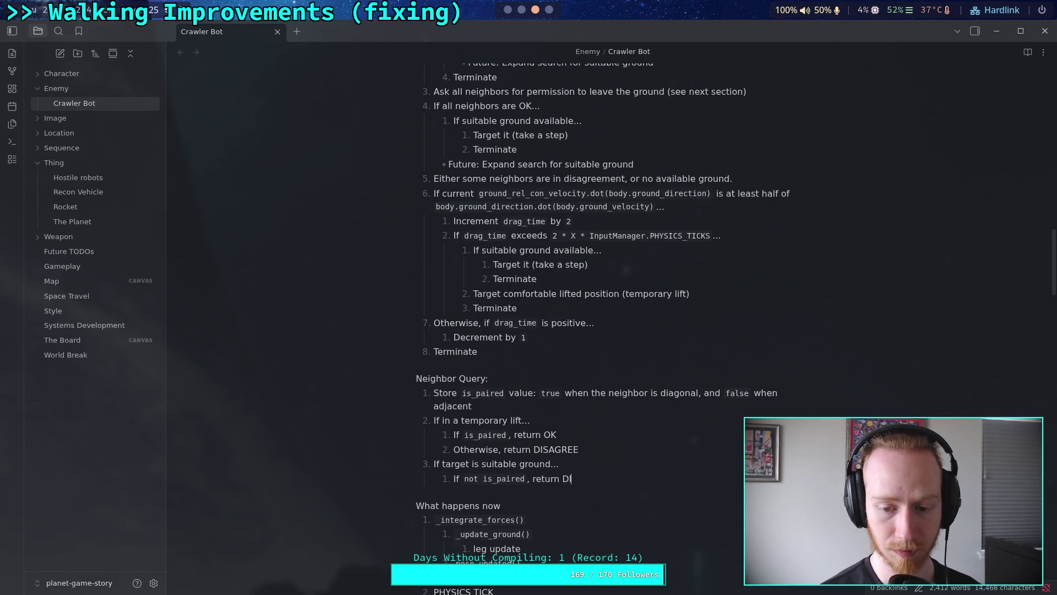
{"action": "key", "text": "BackSpace"}
{"action": "key", "text": "BackSpace"}
{"action": "type", "text": "AGREE"}
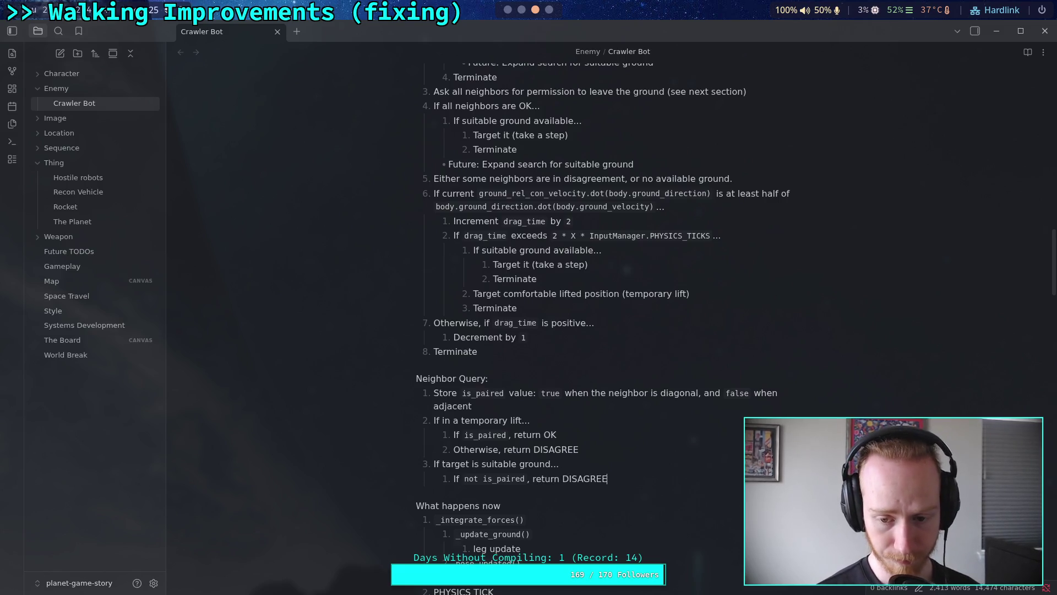
{"action": "key", "text": "Return"}
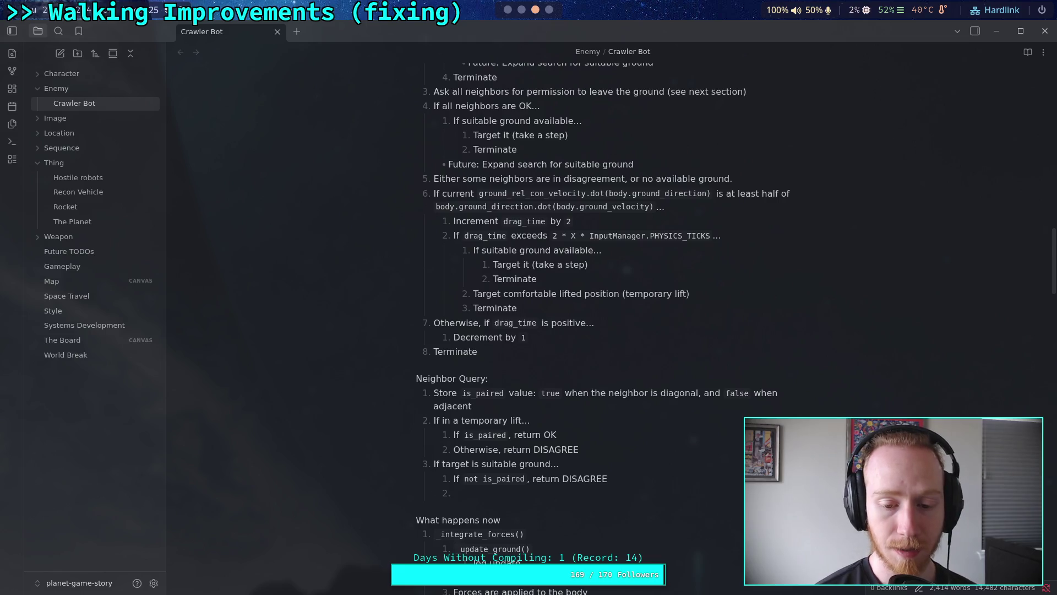
Add the sub-rule 'Otherwise, if time since began target is low...'.
{"action": "type", "text": "Oth"}
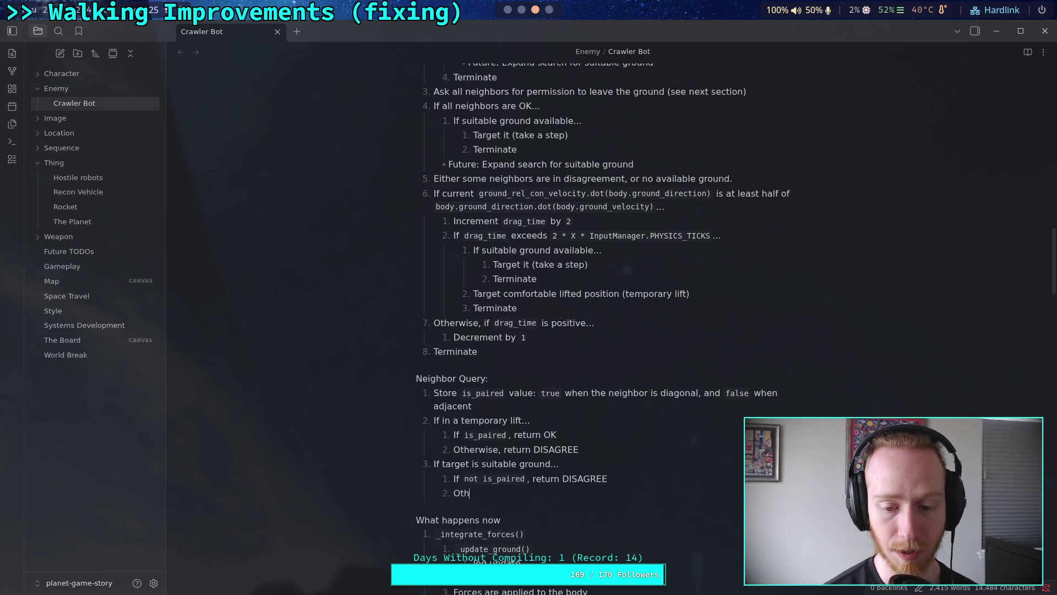
{"action": "type", "text": "erwise, "}
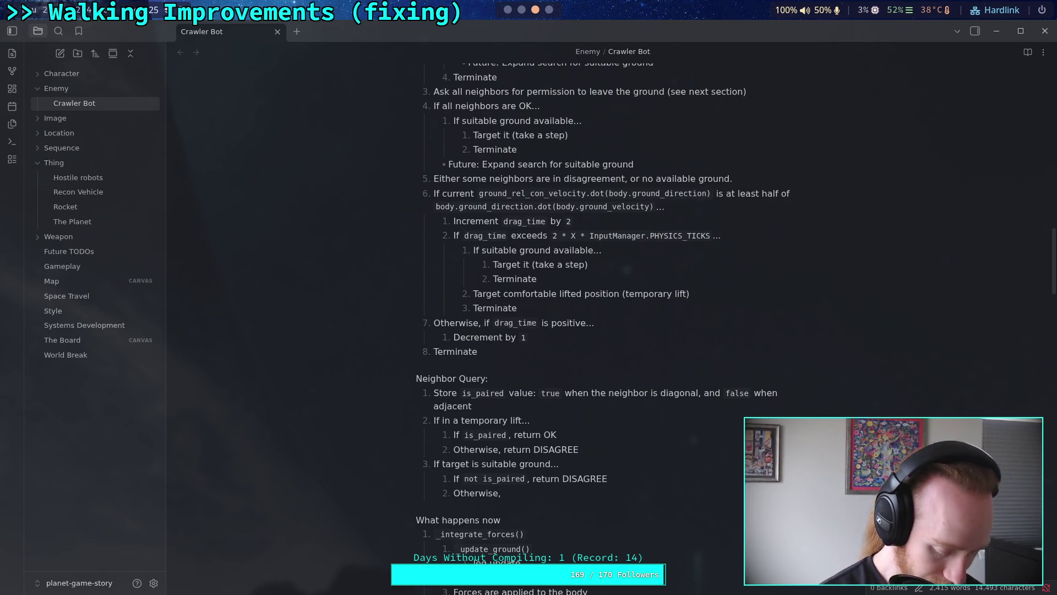
{"action": "type", "text": "if"}
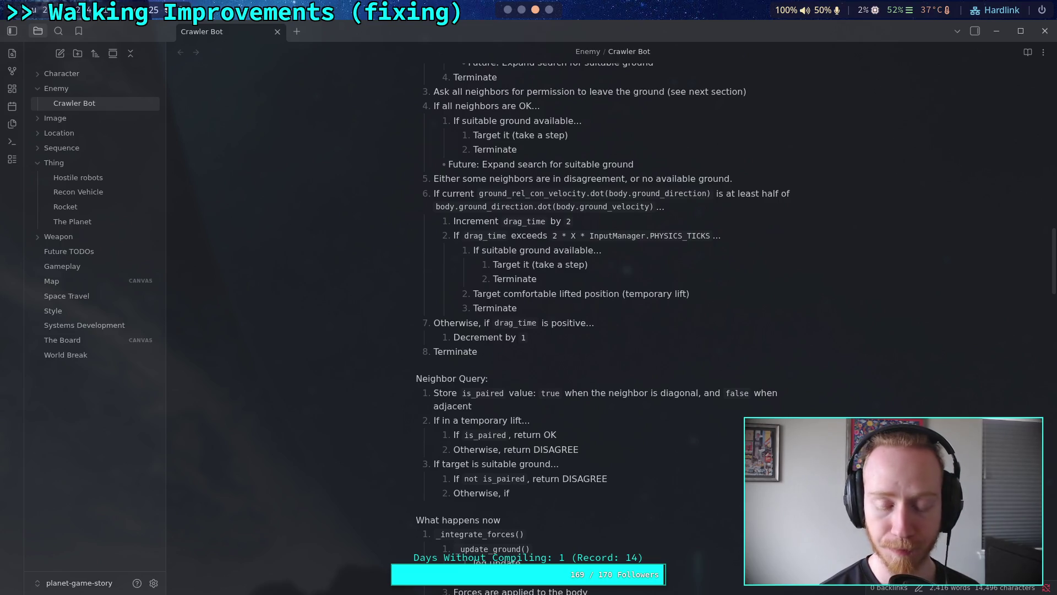
{"action": "type", "text": "target"}
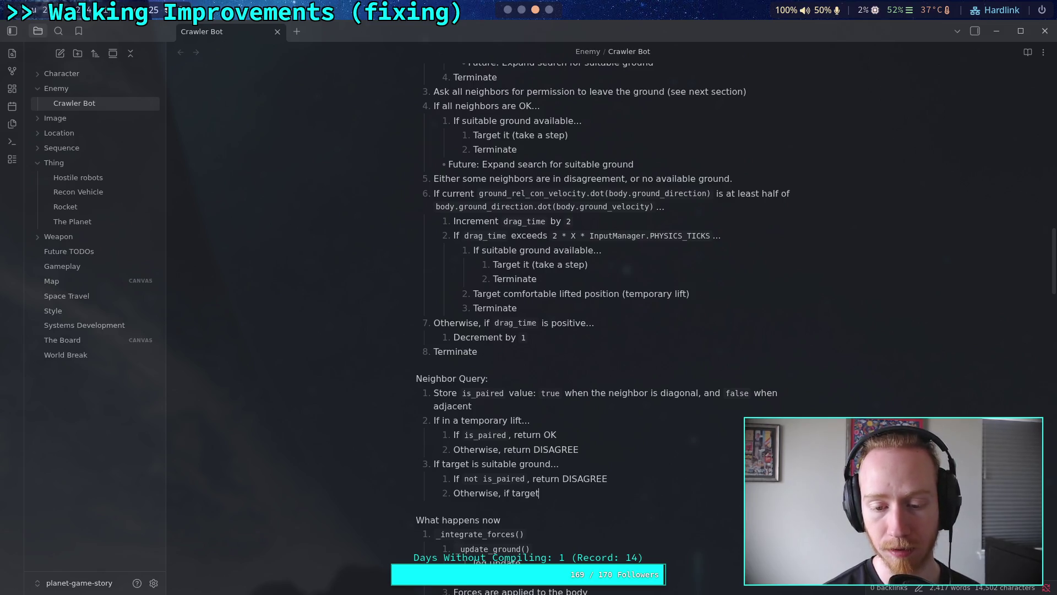
{"action": "type", "text": " time is low"}
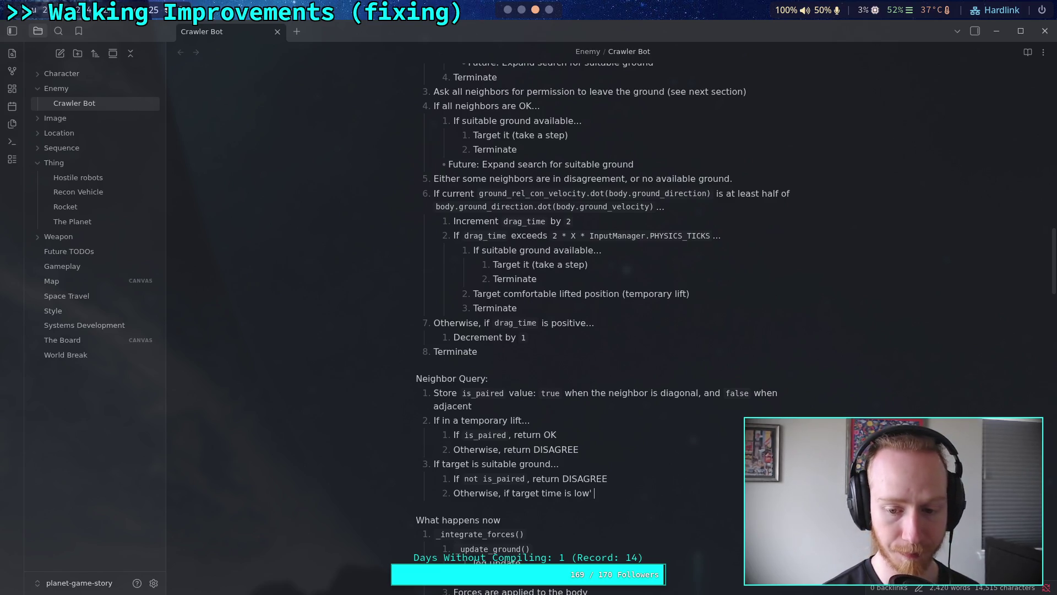
{"action": "type", "text": "low"}
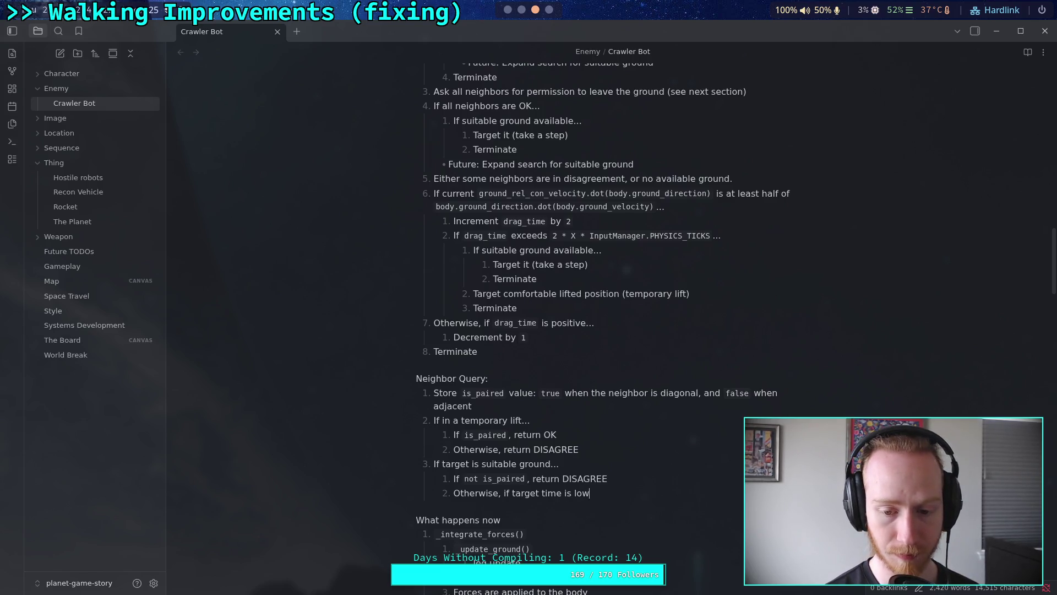
{"action": "type", "text": "..."}
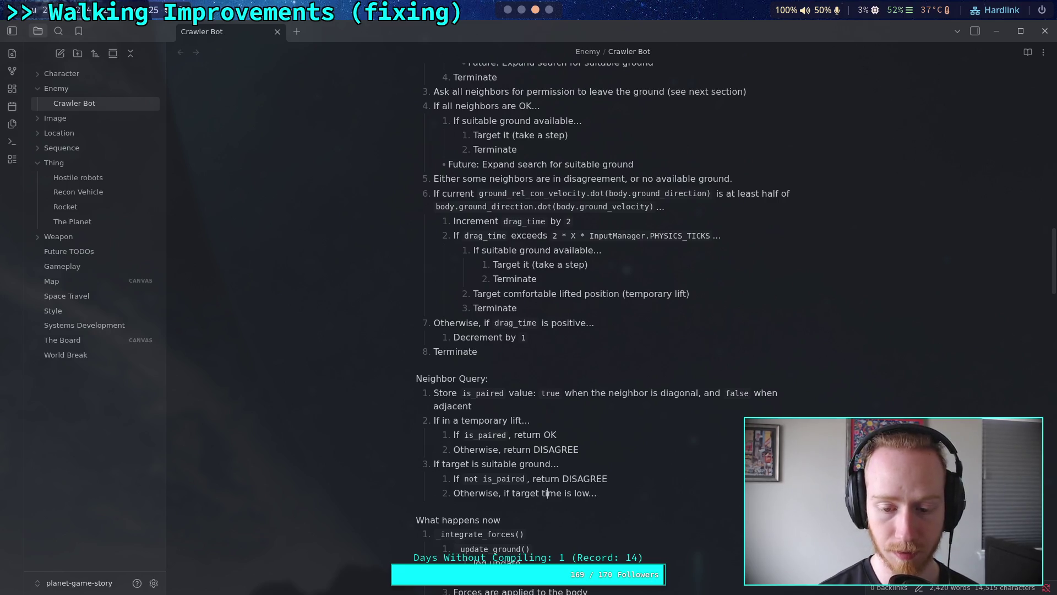
{"action": "key", "text": "Left"}
{"action": "key", "text": "Left"}
{"action": "key", "text": "BackSpace"}
{"action": "key", "text": "BackSpace"}
{"action": "key", "text": "BackSpace"}
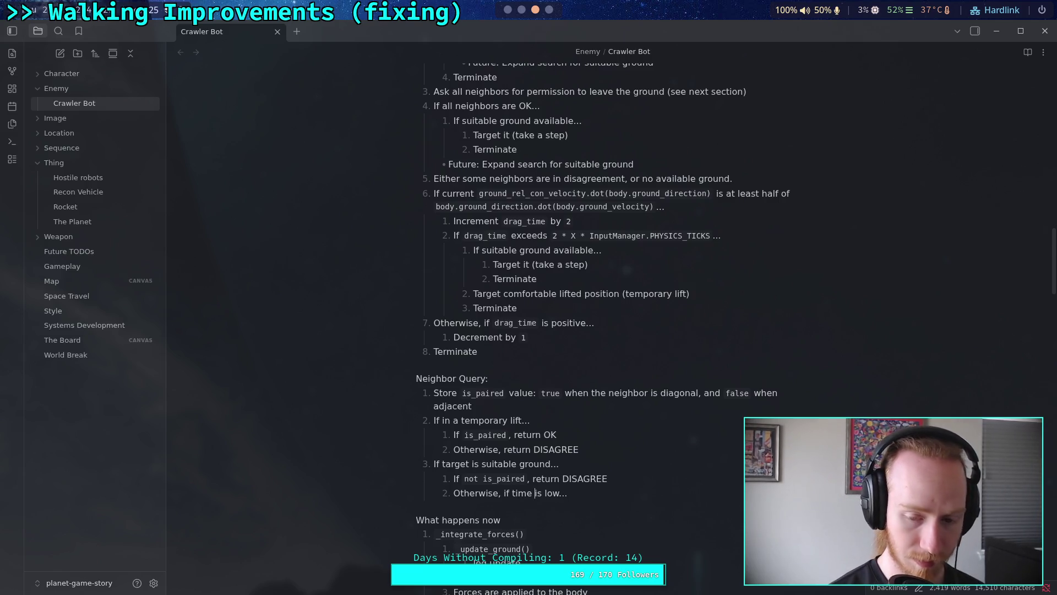
{"action": "type", "text": "since began target"}
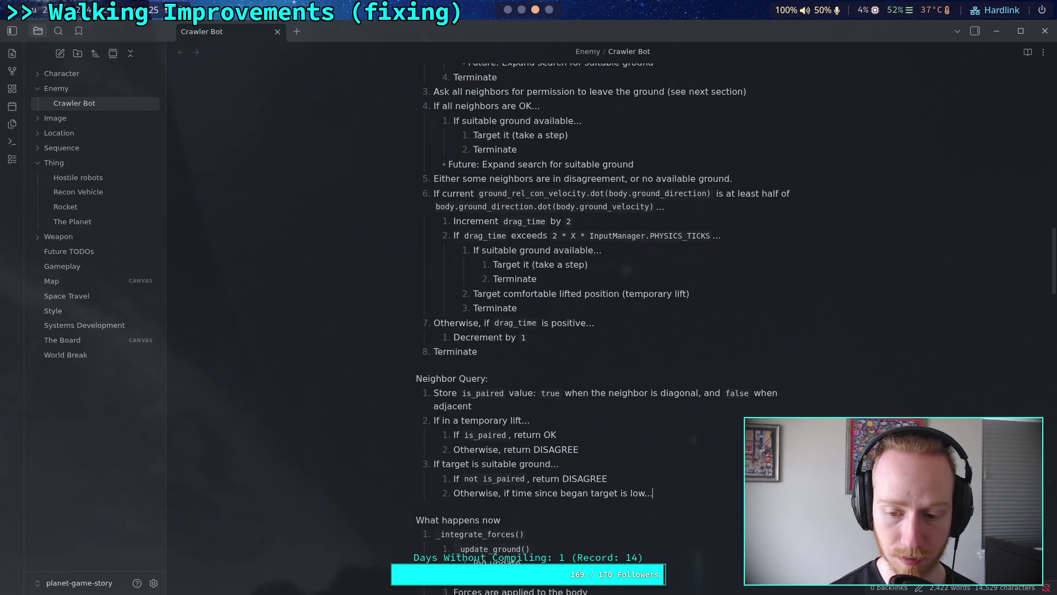
Nest 'Return OK' under it, add 'return DISAGREE', and start a new top-level item.
{"action": "key", "text": "Return"}
{"action": "type", "text": "Re"}
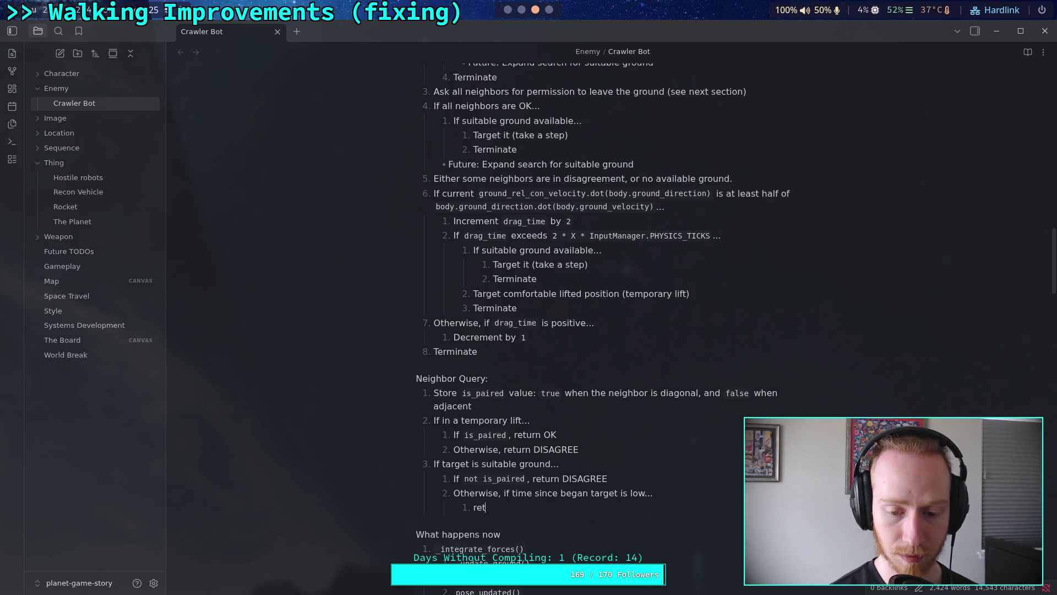
{"action": "type", "text": "turn O"}
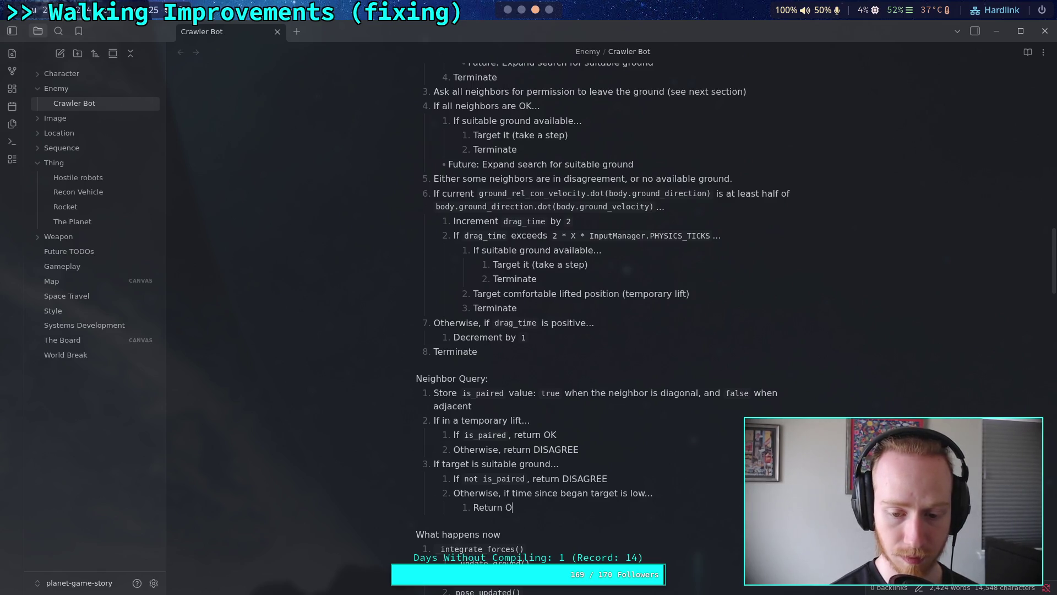
{"action": "type", "text": "K"}
{"action": "key", "text": "Return"}
{"action": "key", "text": "shift+Tab"}
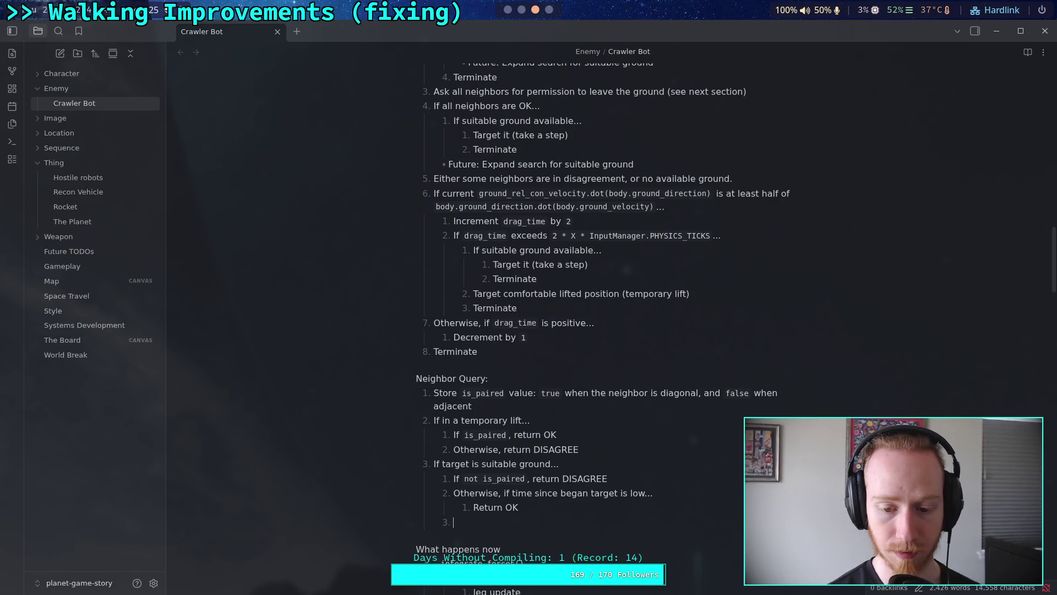
{"action": "type", "text": "retur"}
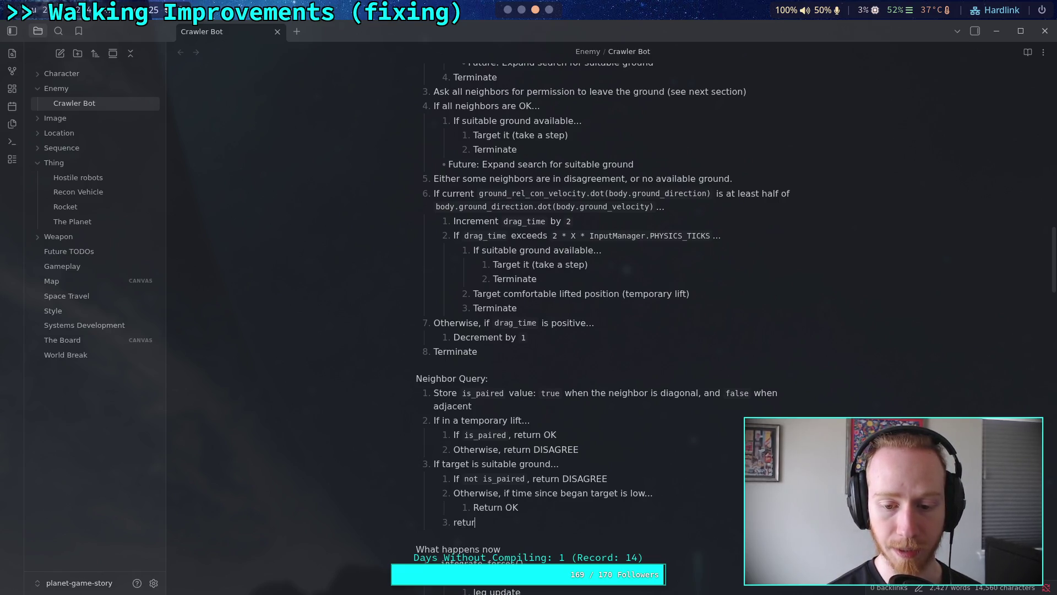
{"action": "type", "text": "n DISAGREE"}
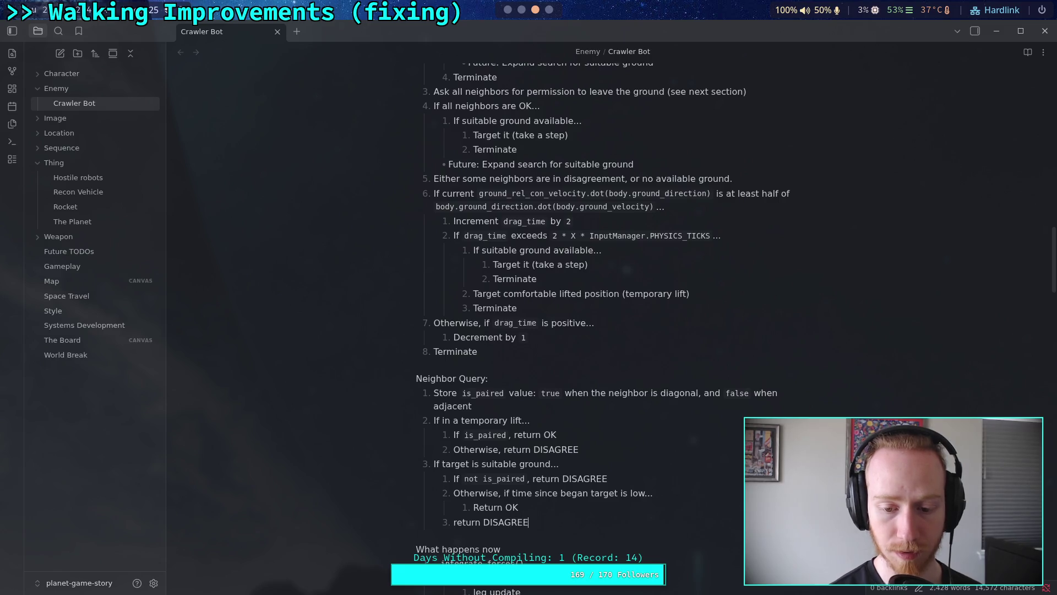
{"action": "key", "text": "Return"}
{"action": "key", "text": "shift+Tab"}
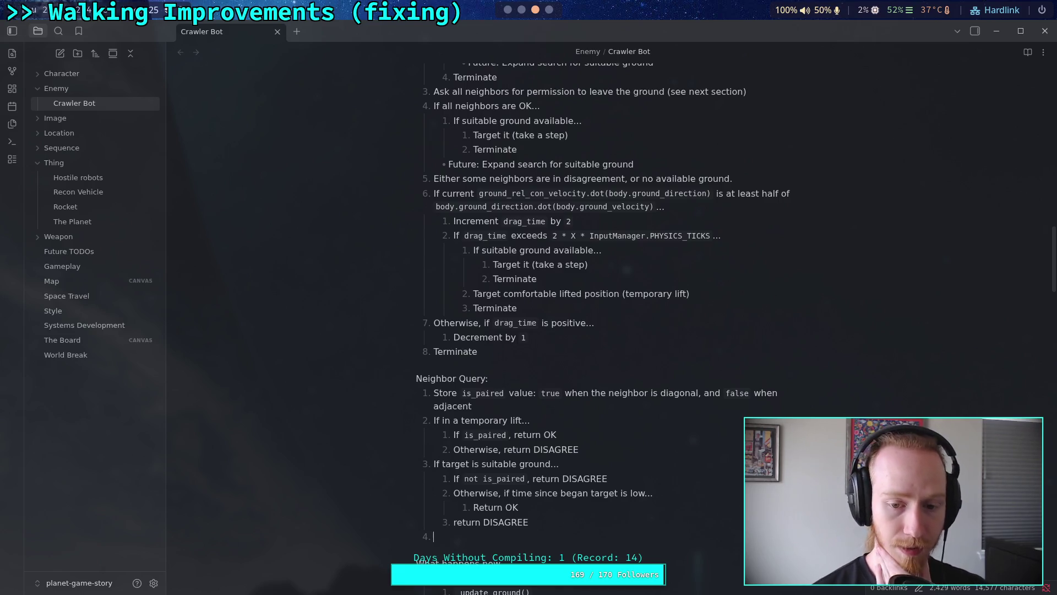
{"action": "scroll", "coordinate": [603, 462], "scroll_direction": "down", "scroll_amount": 3}
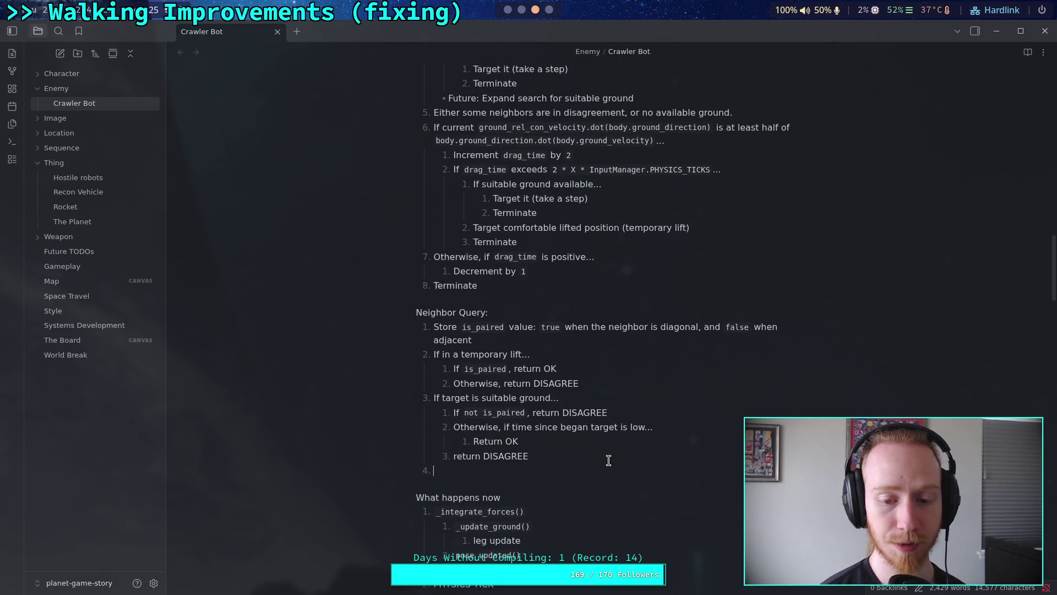
Capitalize 'return DISAGREE' to 'Return DISAGREE'.
{"action": "left_click", "coordinate": [457, 457]}
{"action": "type", "text": "C"}
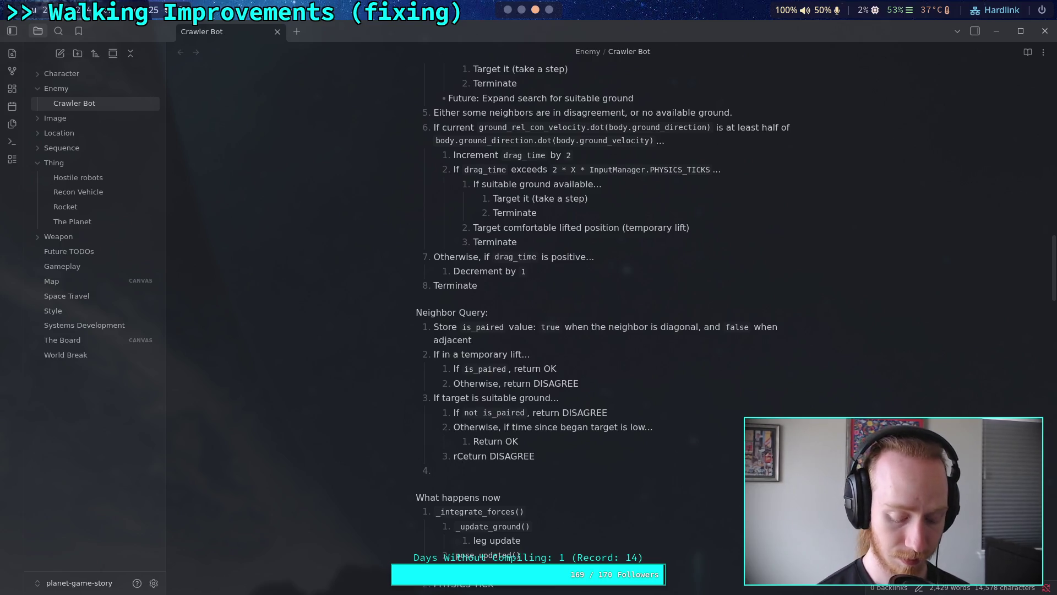
{"action": "key", "text": "BackSpace"}
{"action": "key", "text": "BackSpace"}
{"action": "type", "text": "R"}
Insert top-level step '(Suitable ground must be available here)' after the temporary-lift branch.
{"action": "left_click", "coordinate": [475, 470]}
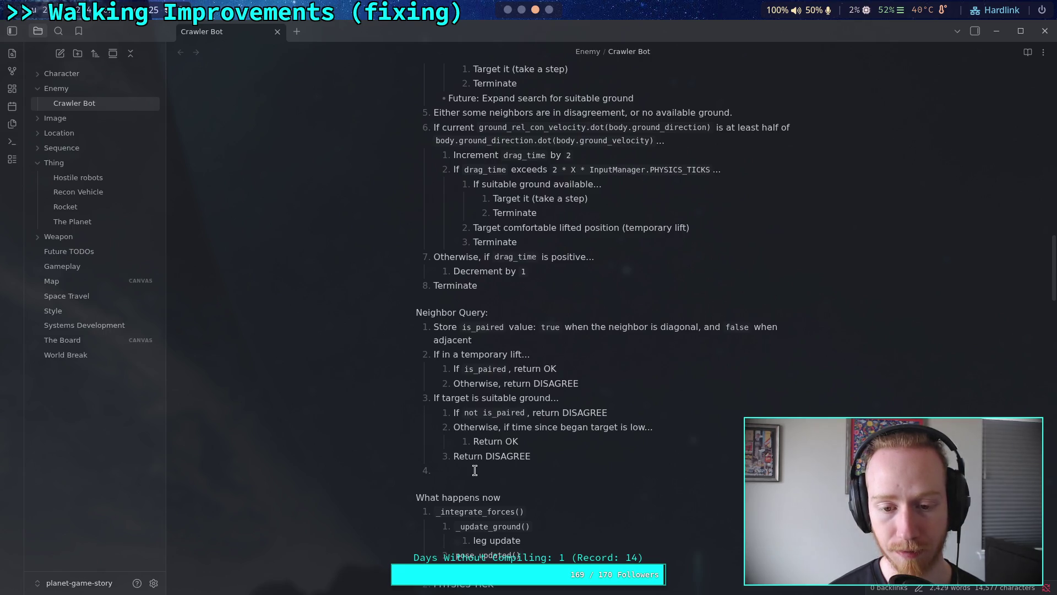
{"action": "left_click", "coordinate": [594, 383]}
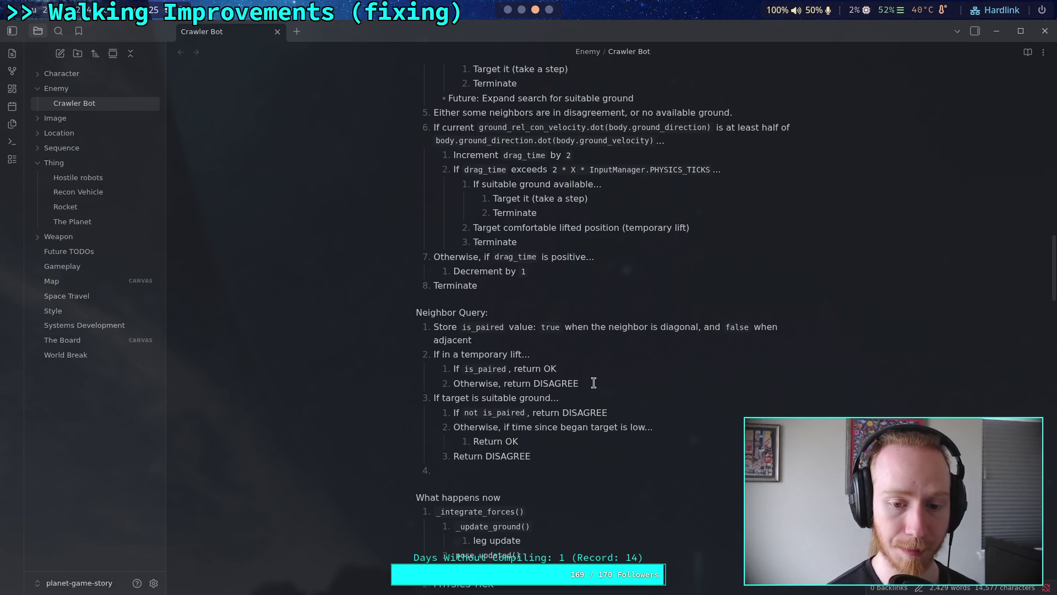
{"action": "key", "text": "Return"}
{"action": "key", "text": "shift+Tab"}
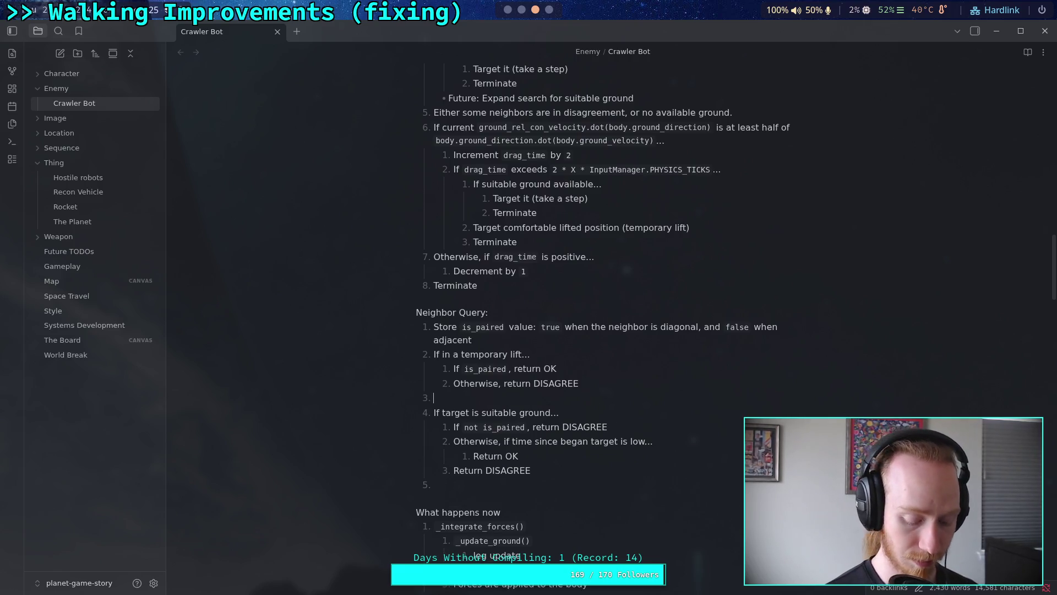
{"action": "type", "text": "(Se"}
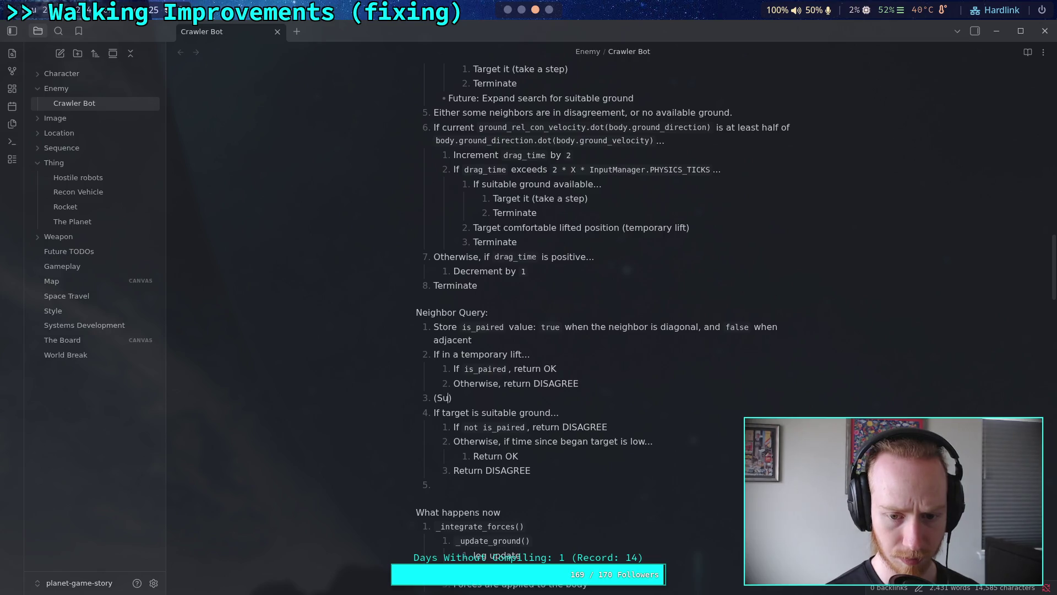
{"action": "type", "text": "itable "}
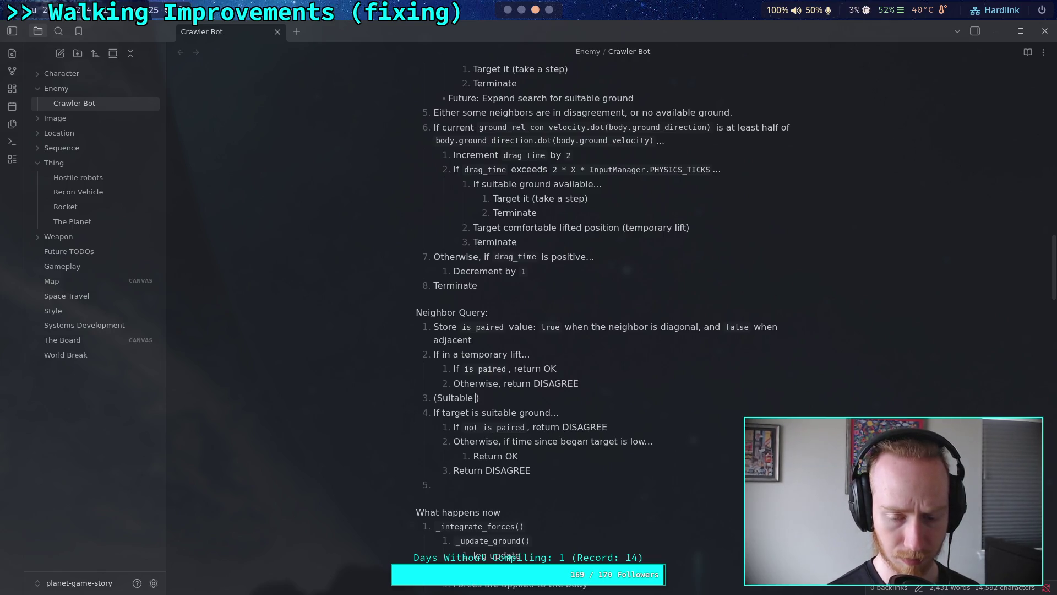
{"action": "type", "text": "ground must "}
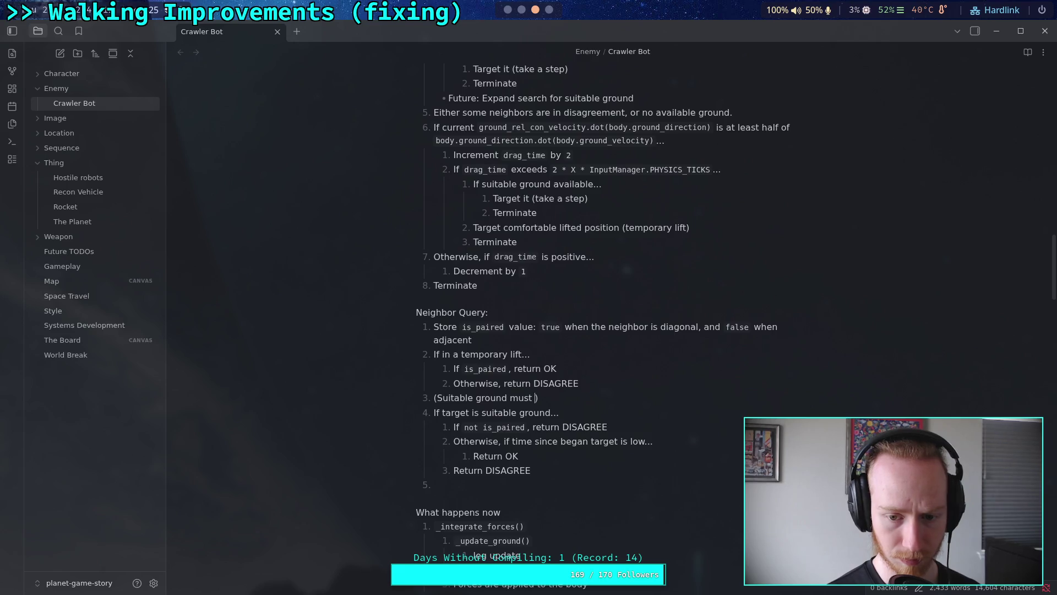
{"action": "type", "text": "be available"}
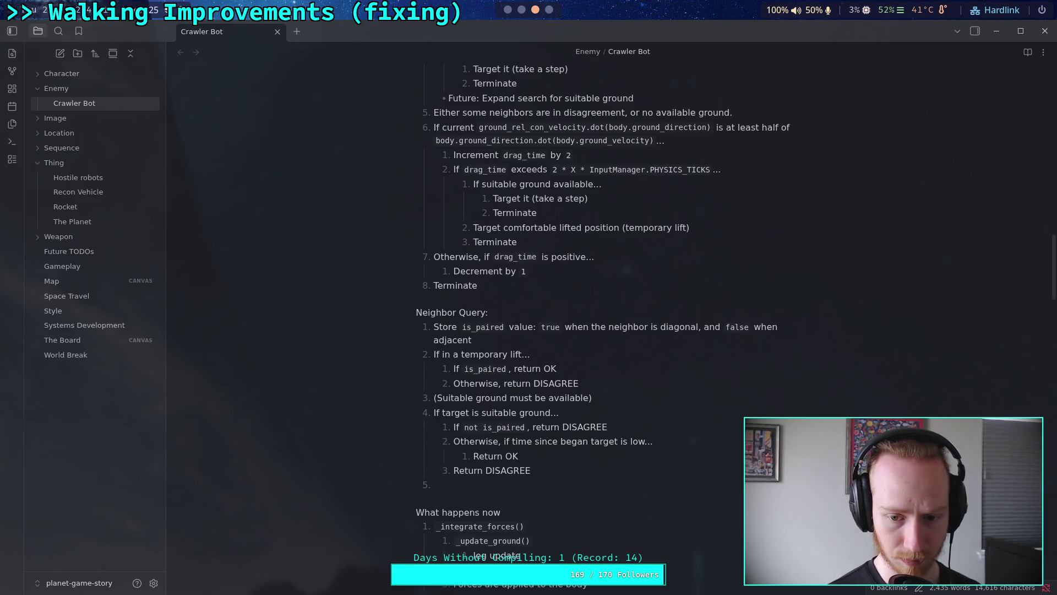
{"action": "type", "text": " here"}
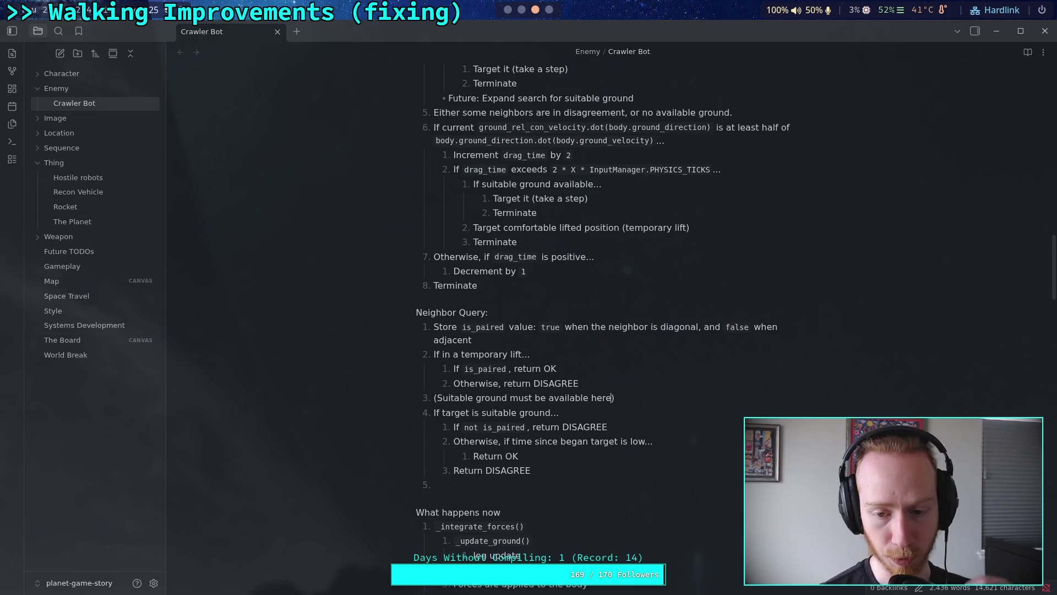
Select the text of the new suitable-ground note line.
{"action": "left_click", "coordinate": [602, 418]}
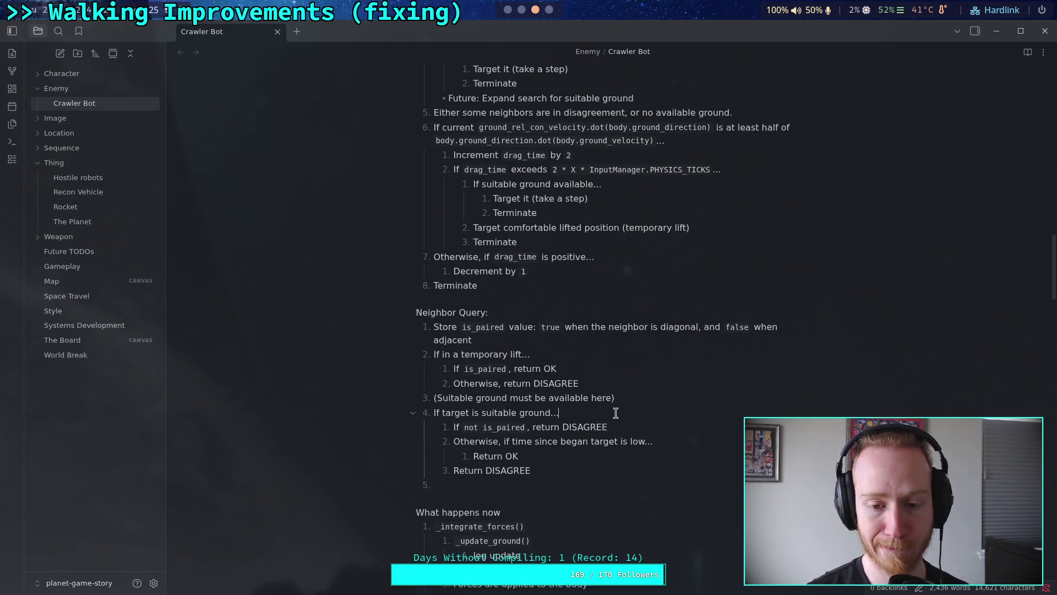
{"action": "left_click", "coordinate": [438, 398]}
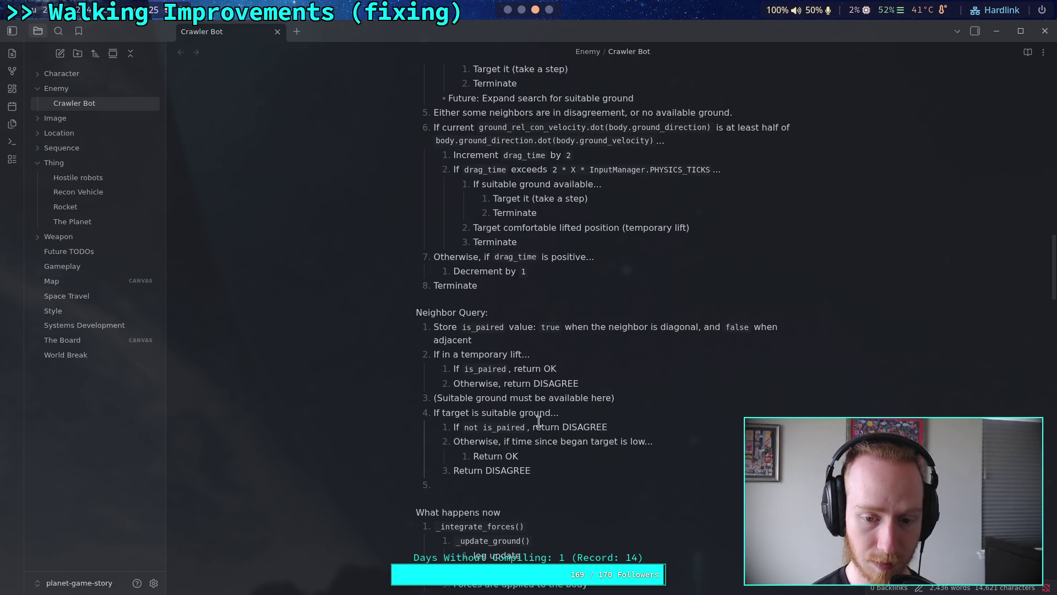
{"action": "left_click_drag", "start_coordinate": [628, 399], "coordinate": [410, 401]}
Delete the '(Suitable ground must be available here)' line and select 'in' in the temporary-lift step.
{"action": "key", "text": "BackSpace"}
{"action": "key", "text": "BackSpace"}
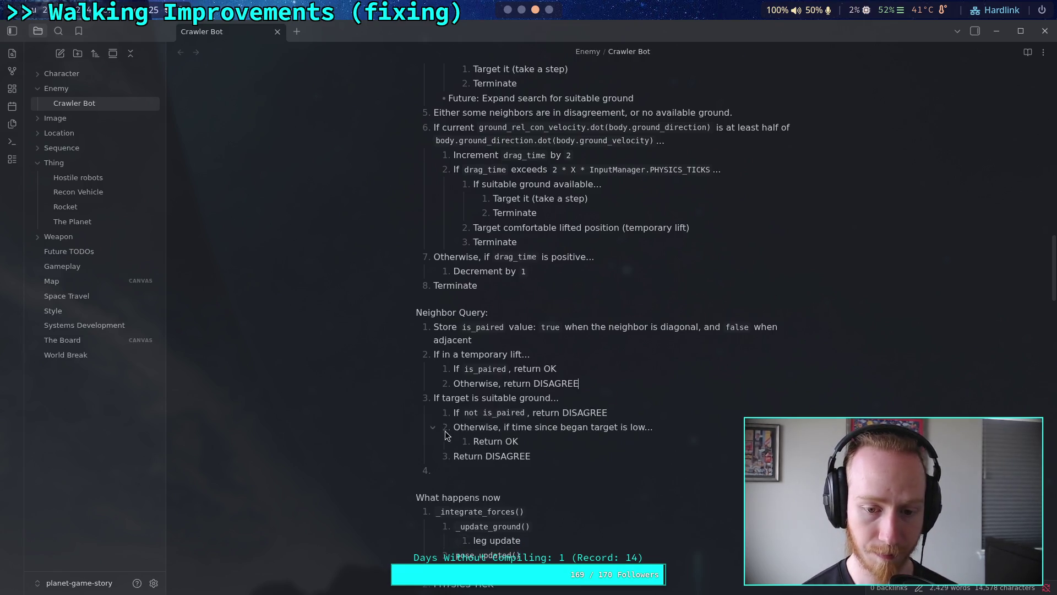
{"action": "left_click", "coordinate": [489, 472]}
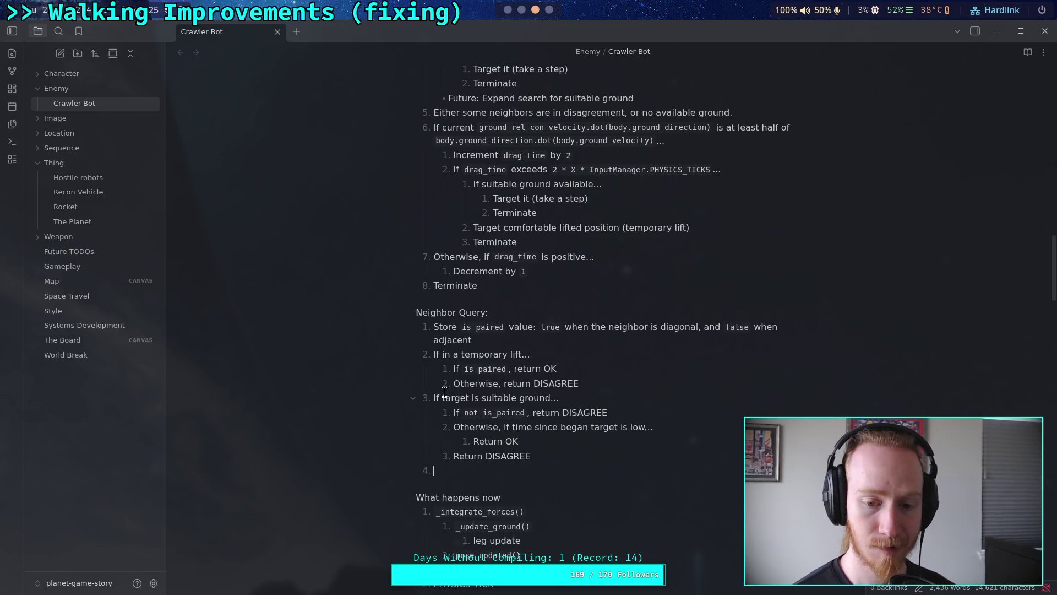
{"action": "left_click_drag", "start_coordinate": [442, 395], "coordinate": [481, 394]}
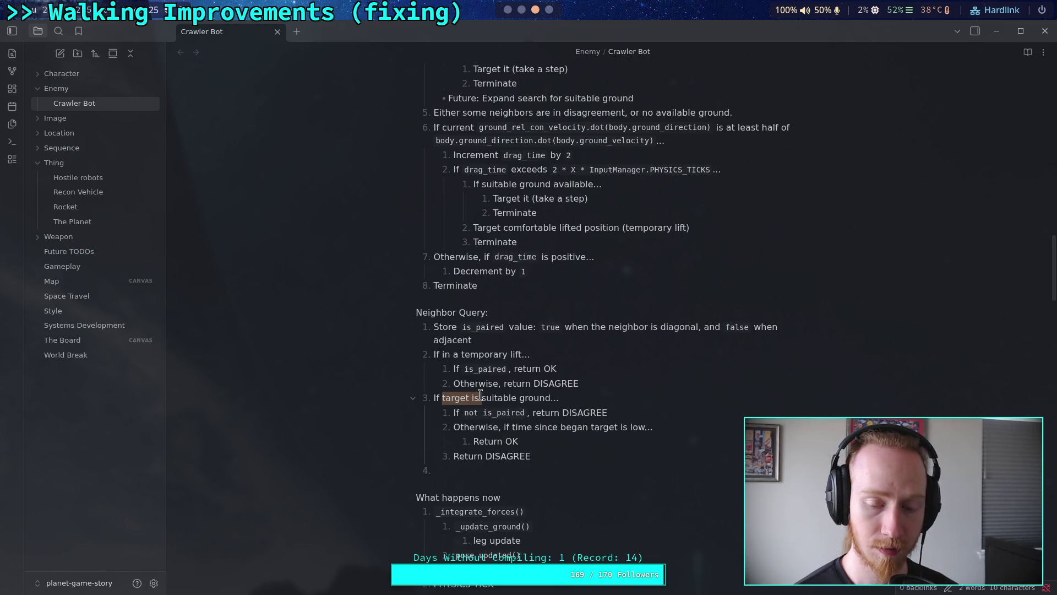
{"action": "left_click", "coordinate": [600, 379]}
{"action": "left_click", "coordinate": [431, 400]}
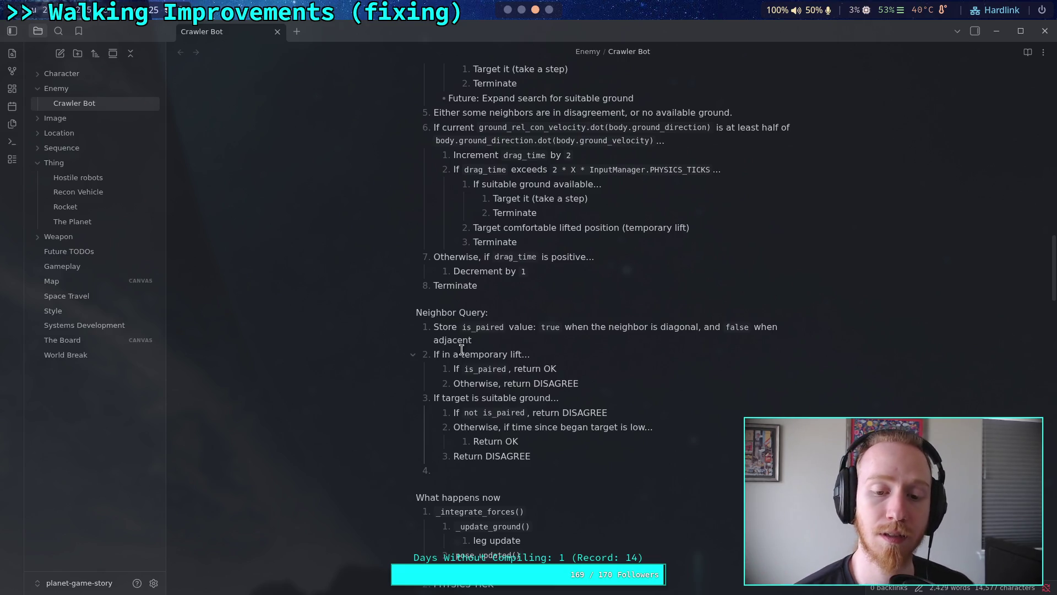
{"action": "left_click_drag", "start_coordinate": [443, 353], "coordinate": [452, 355]}
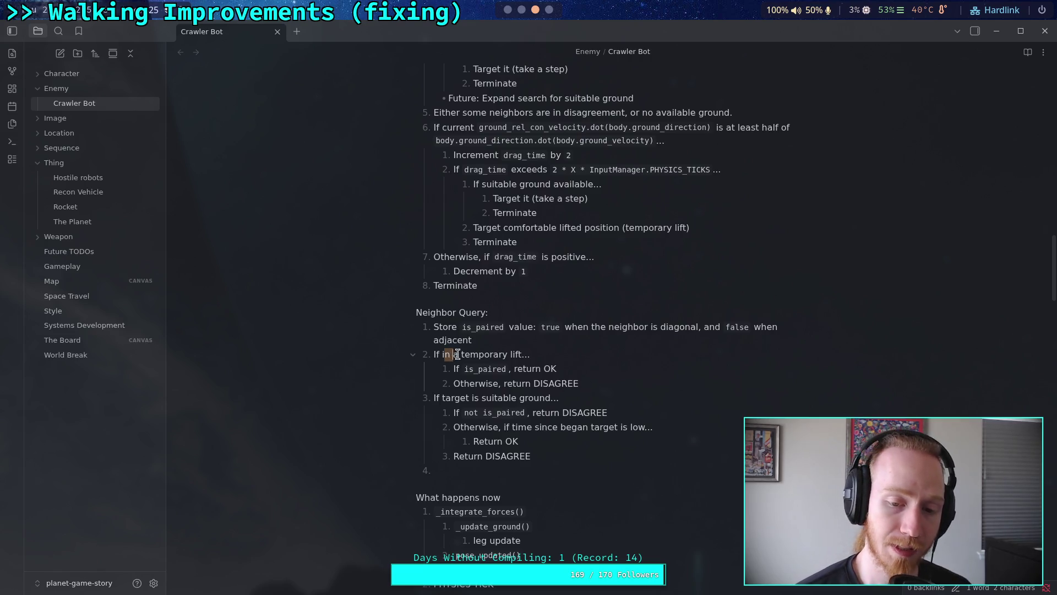
Reword the conditions to 'If performing a temporary lift...' and 'If targeting suitable ground...'.
{"action": "type", "text": "pref"}
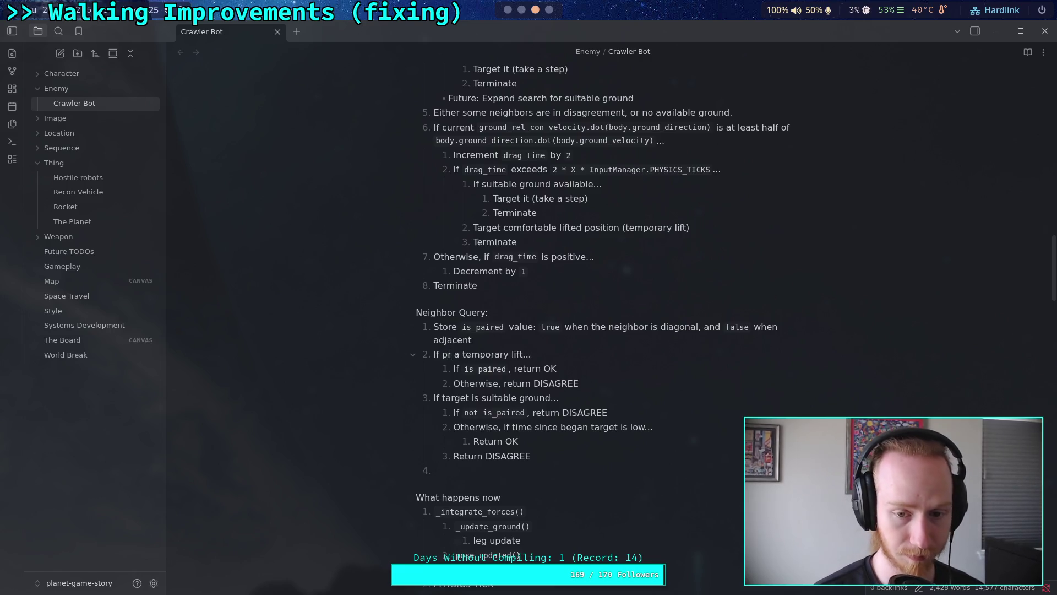
{"action": "key", "text": "BackSpace"}
{"action": "key", "text": "BackSpace"}
{"action": "key", "text": "BackSpace"}
{"action": "type", "text": "erforming"}
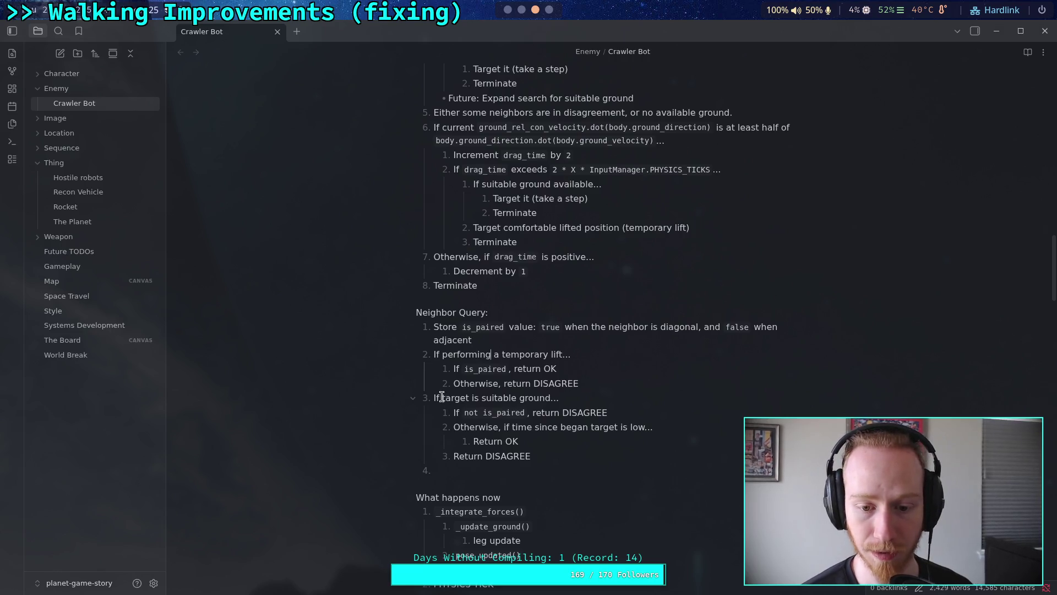
{"action": "mouse_move", "coordinate": [442, 397]}
{"action": "left_mouse_down"}
{"action": "mouse_move", "coordinate": [478, 397]}
{"action": "mouse_move", "coordinate": [444, 398]}
{"action": "left_mouse_up"}
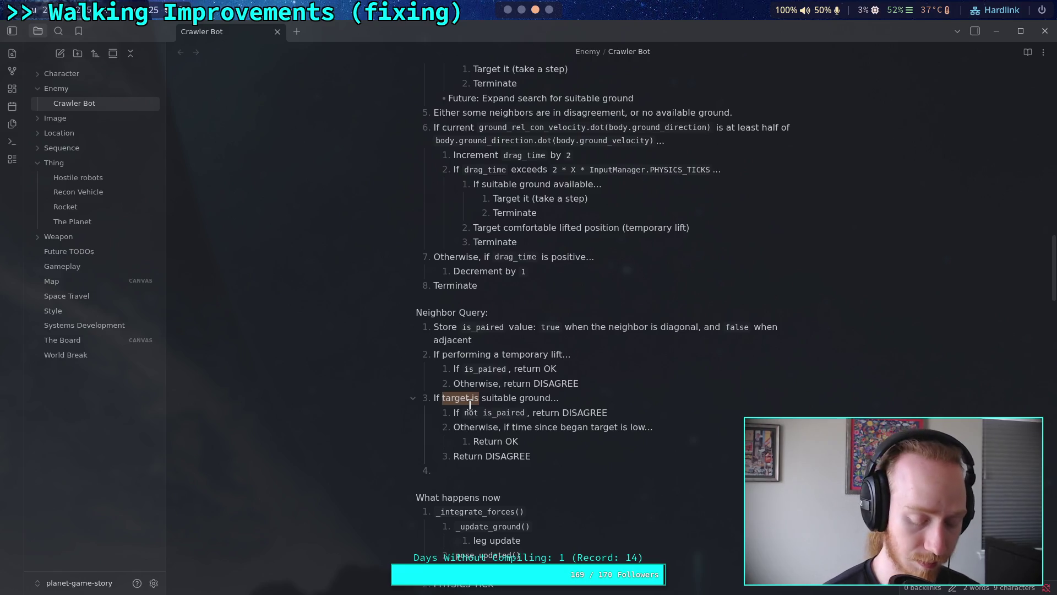
{"action": "type", "text": "target"}
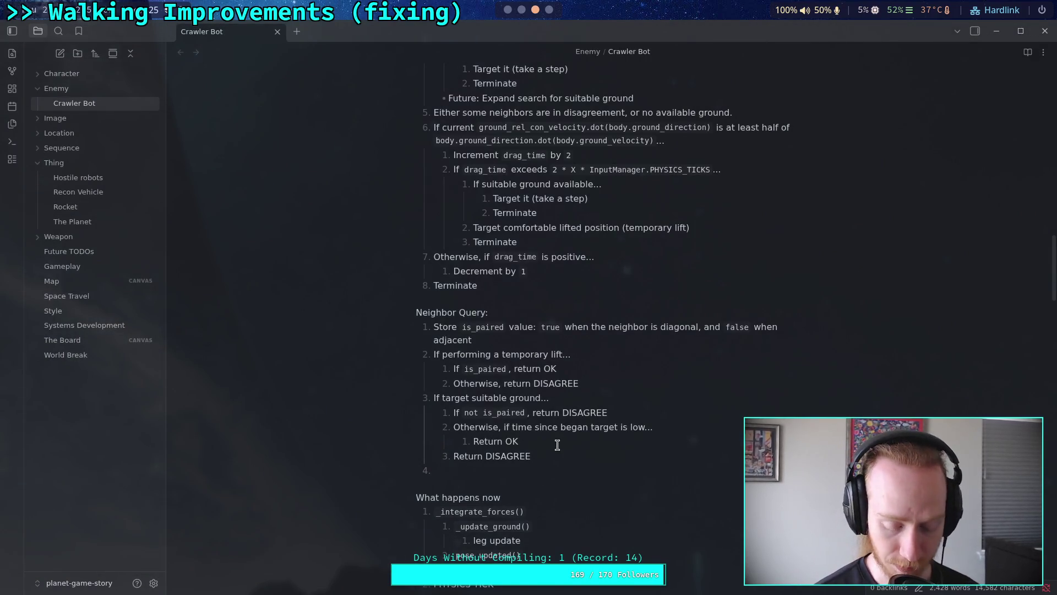
{"action": "type", "text": "ing"}
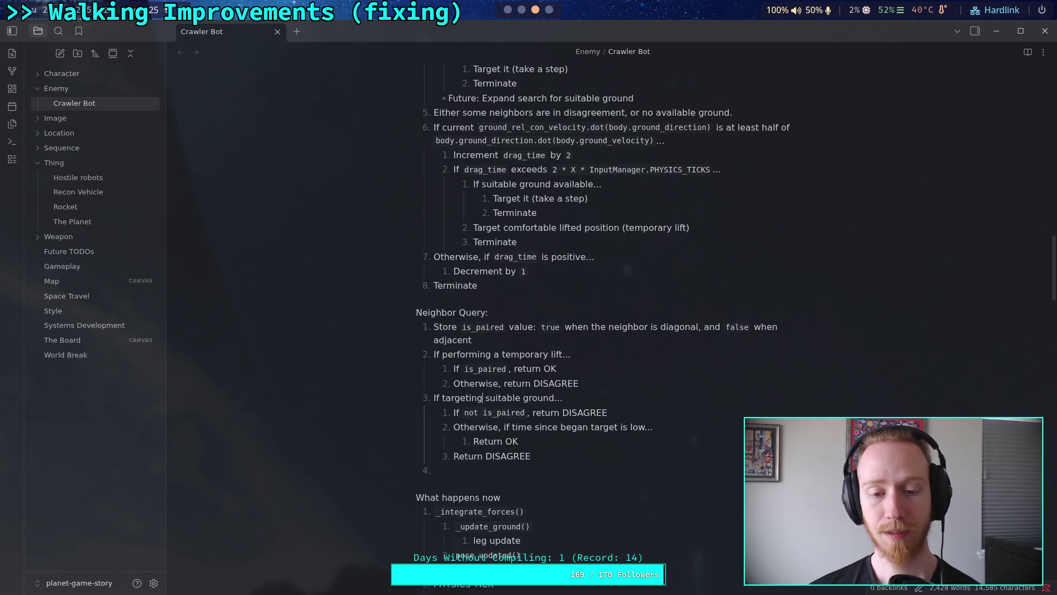
{"action": "left_click", "coordinate": [565, 475]}
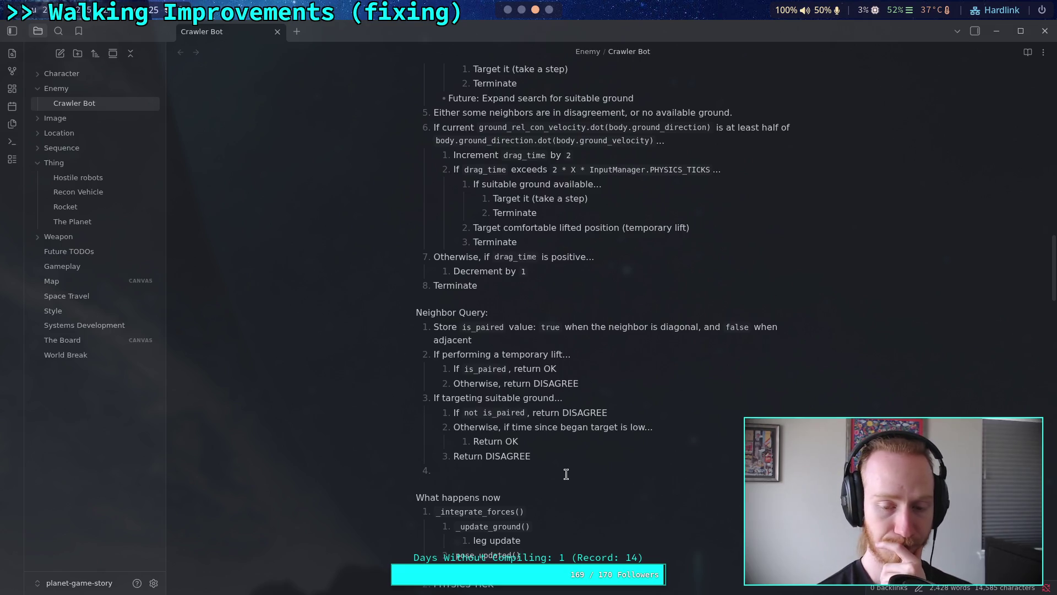
Insert top-level step '(Grounded OR Suitable Ground)' after the temporary-lift branch.
{"action": "left_click", "coordinate": [608, 386]}
{"action": "key", "text": "Return"}
{"action": "key", "text": "shift+Tab"}
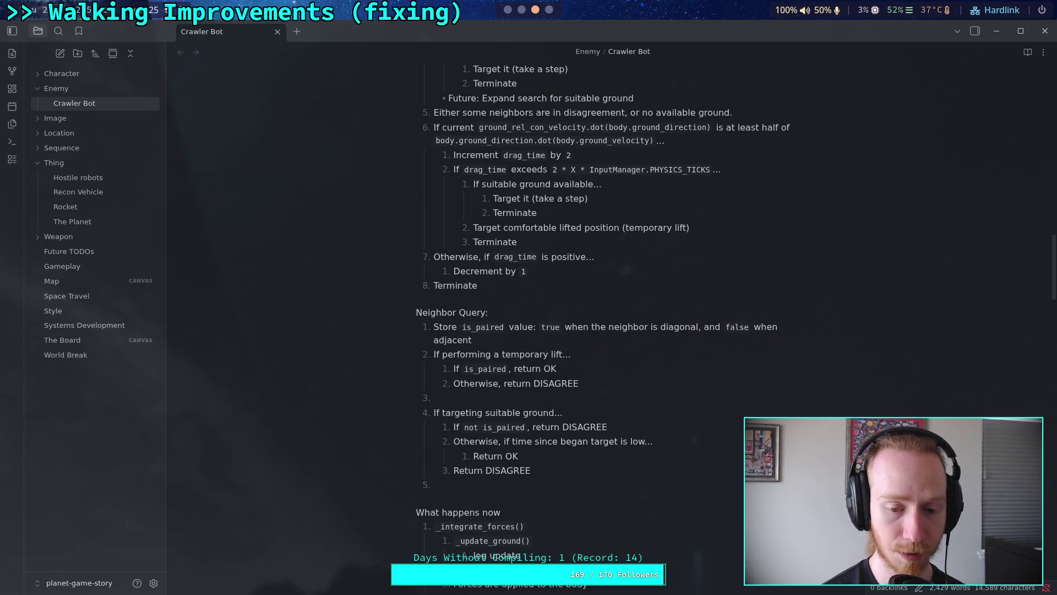
{"action": "type", "text": "("}
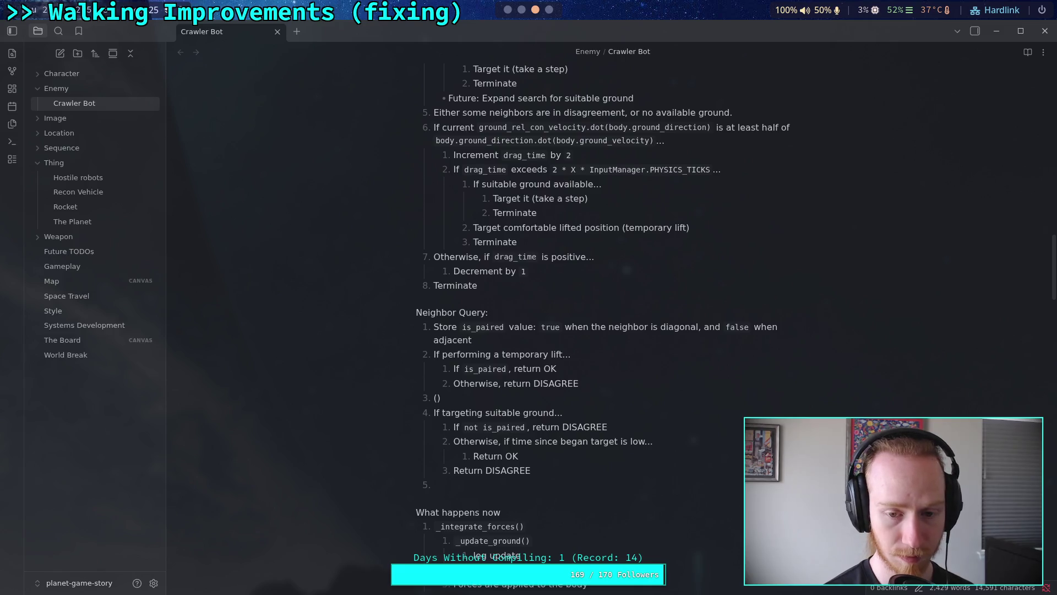
{"action": "type", "text": "N"}
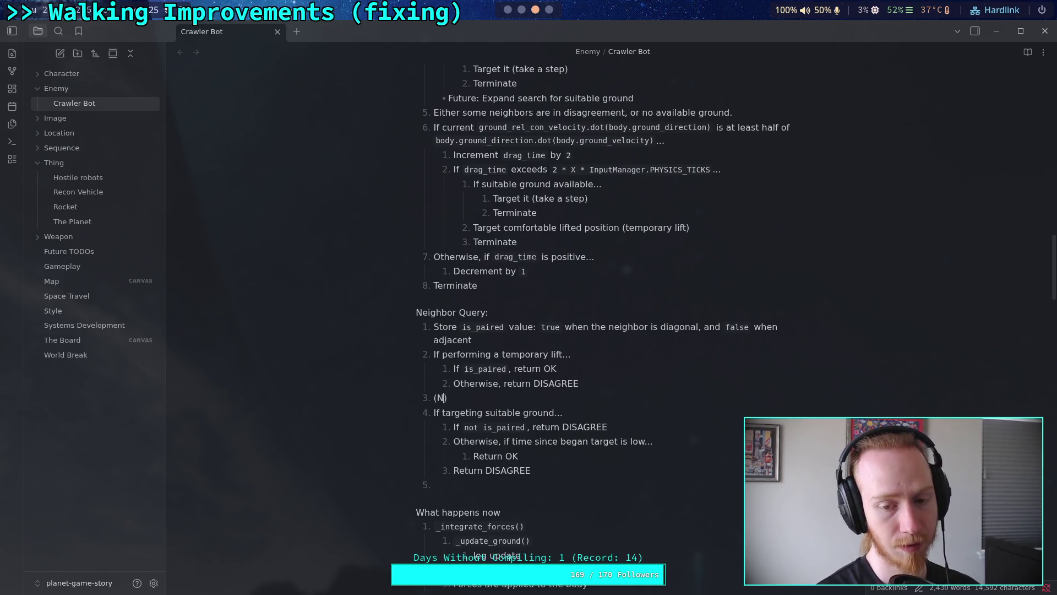
{"action": "key", "text": "BackSpace"}
{"action": "type", "text": "Grounded O"}
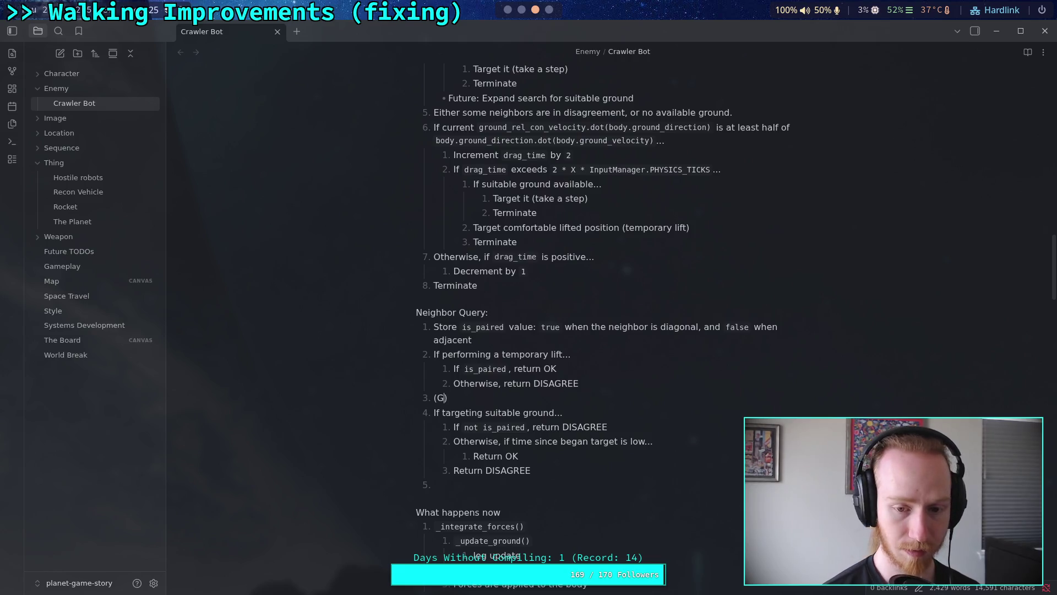
{"action": "type", "text": "R"}
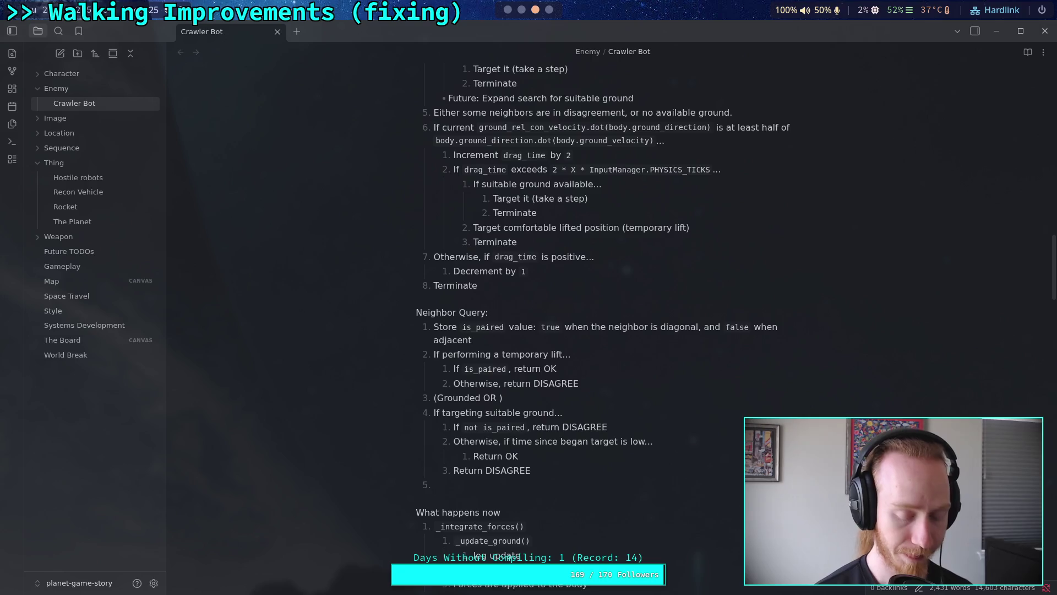
{"action": "type", "text": "Suitable "}
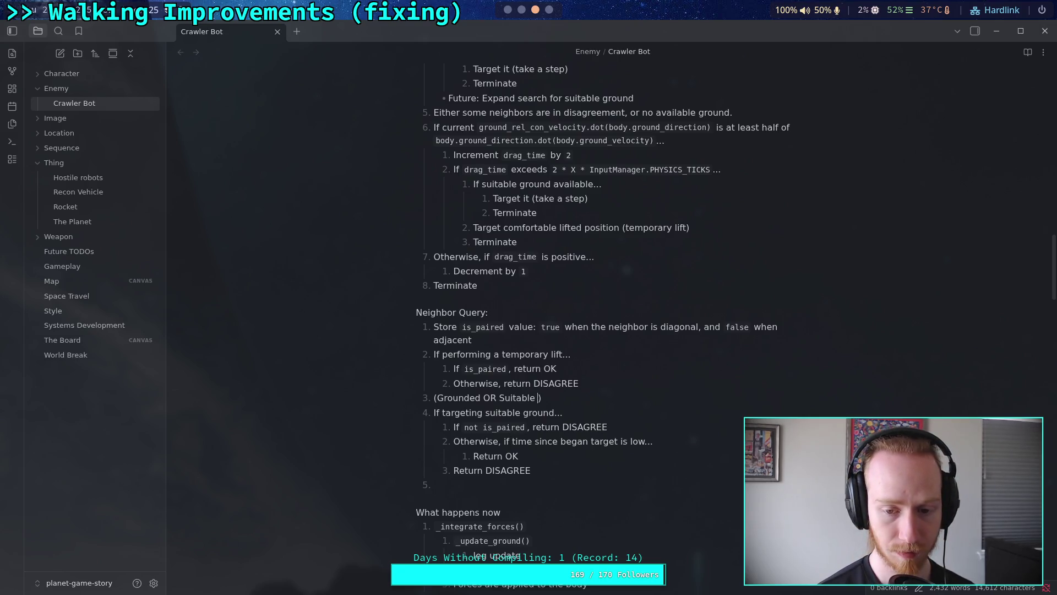
{"action": "type", "text": "Ground"}
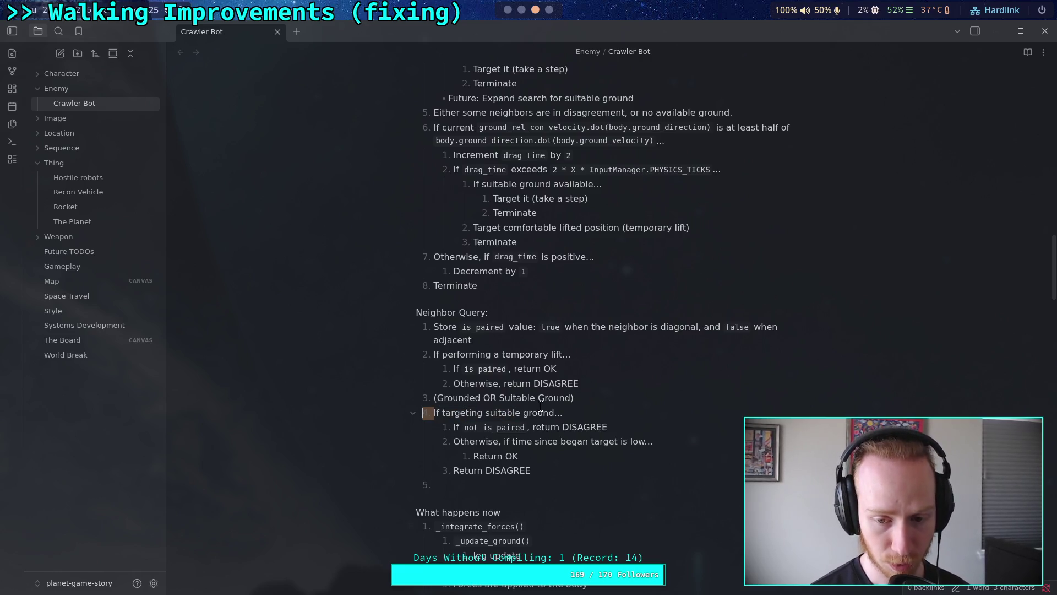
Fill the empty fifth item with '(MUST be grounded)' and start a sixth item.
{"action": "left_click", "coordinate": [535, 485]}
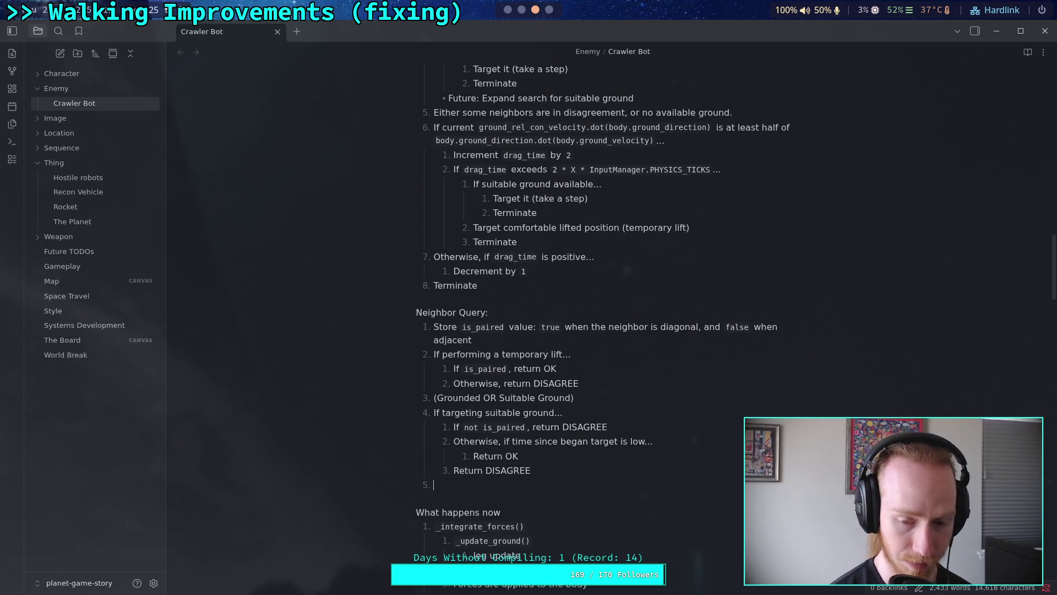
{"action": "type", "text": "(M"}
{"action": "type", "text": "UST be grounded"}
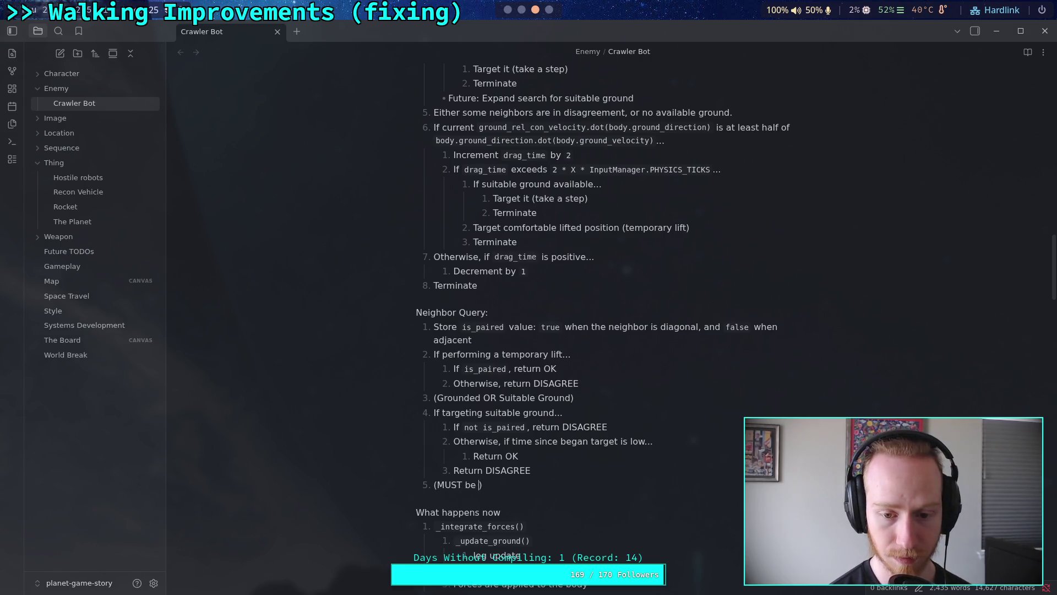
{"action": "key", "text": "Return"}
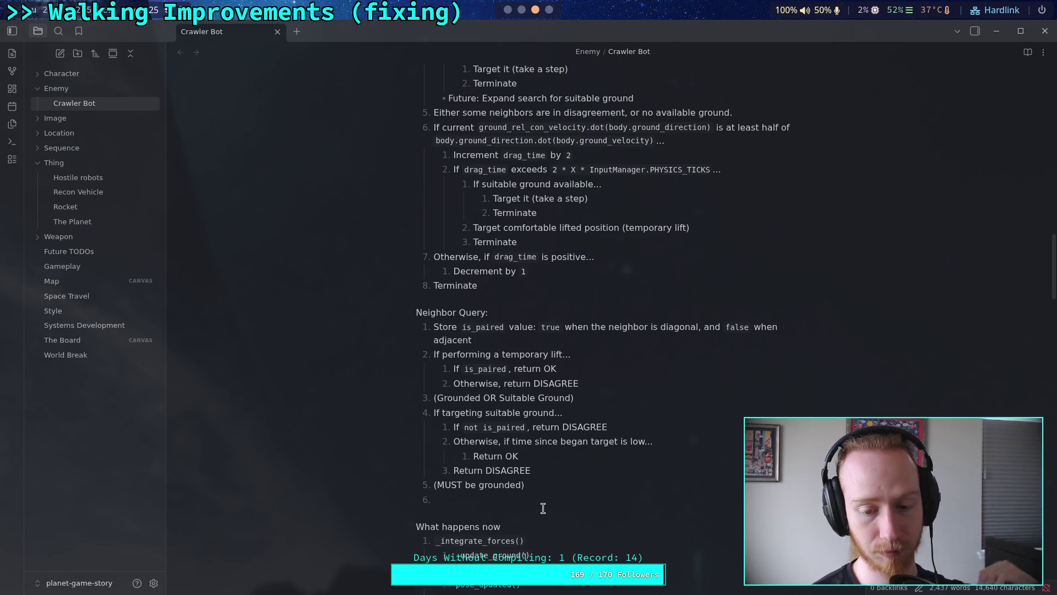
Add step 'If `is_paired`...' with a nested 'Return OK'.
{"action": "type", "text": "If"}
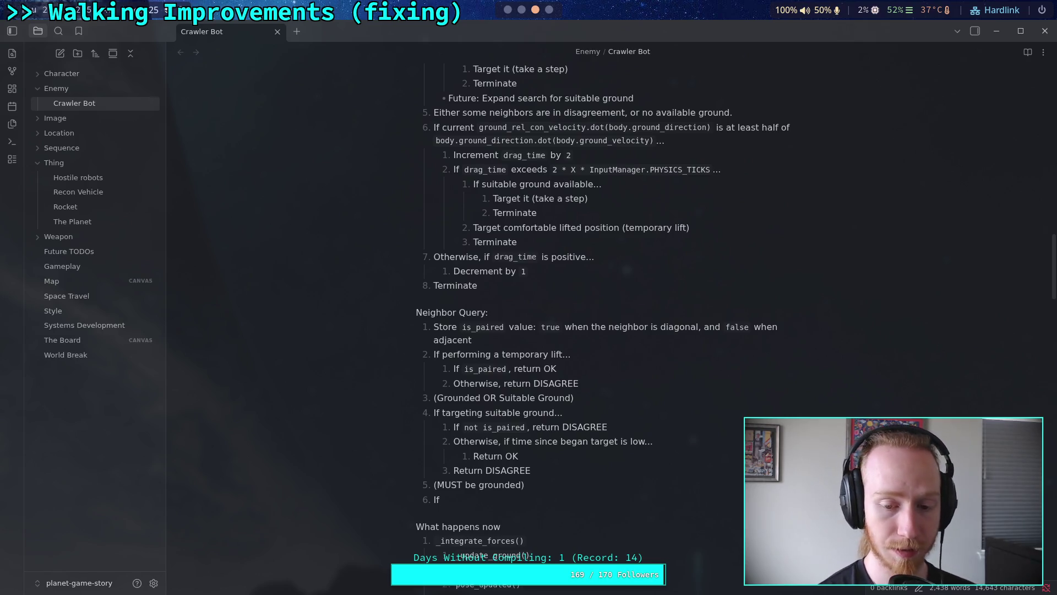
{"action": "type", "text": "`is_pair"}
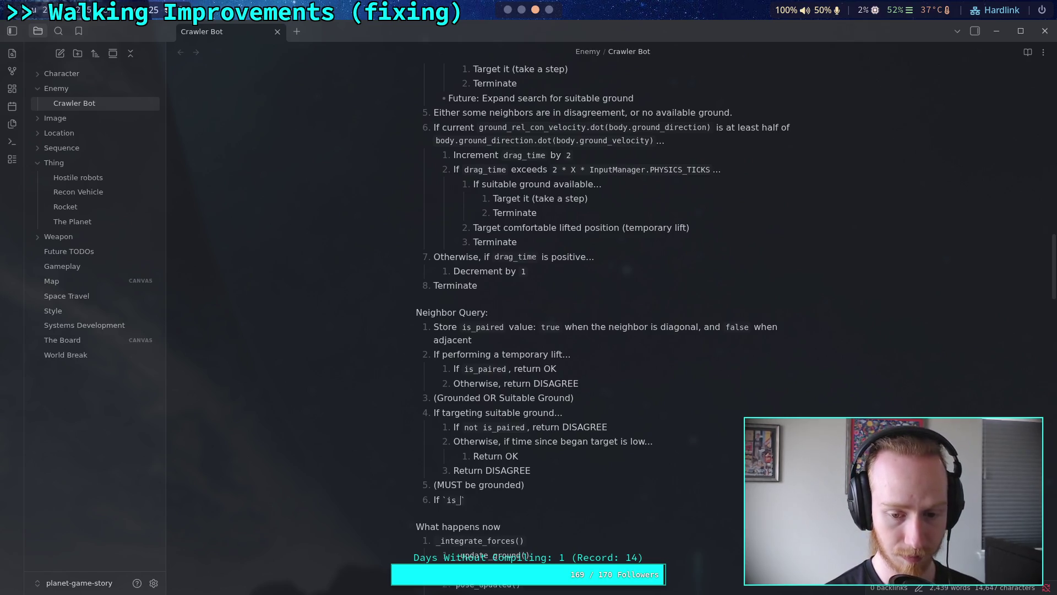
{"action": "type", "text": "ed"}
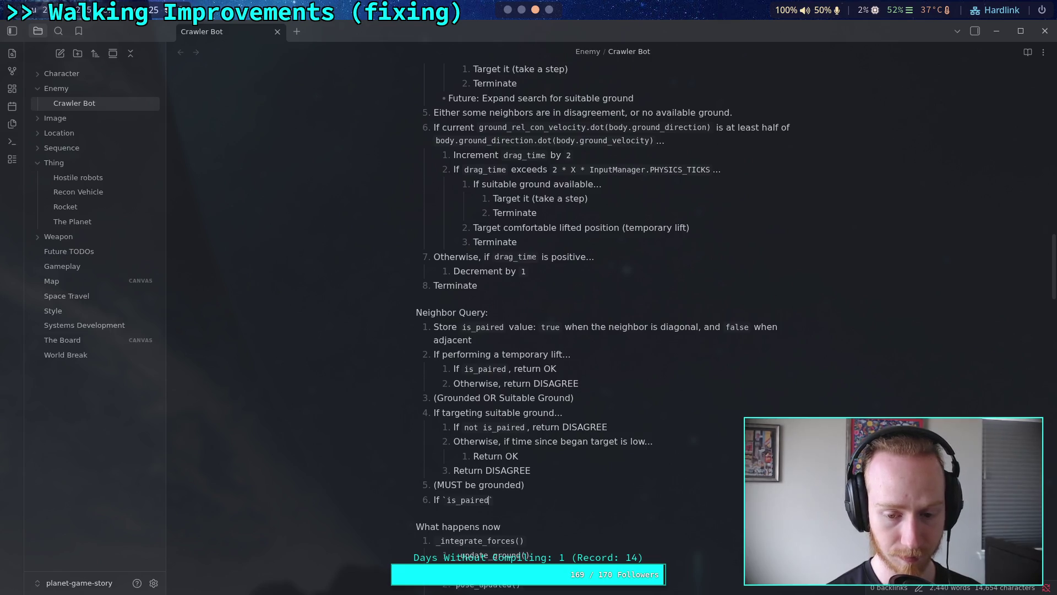
{"action": "key", "text": "Right"}
{"action": "key", "text": "Return"}
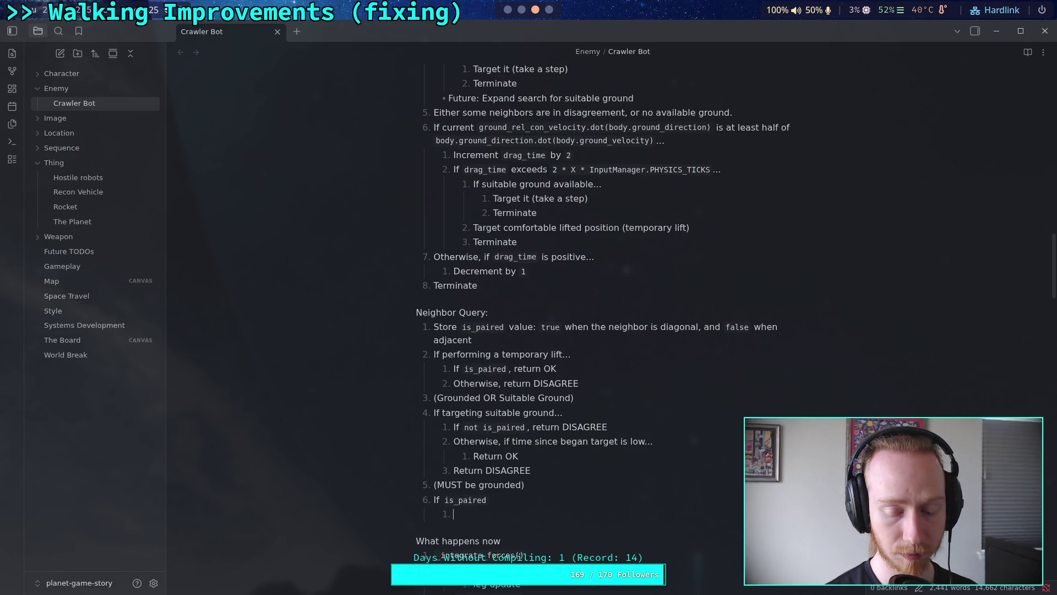
{"action": "type", "text": "Return OK"}
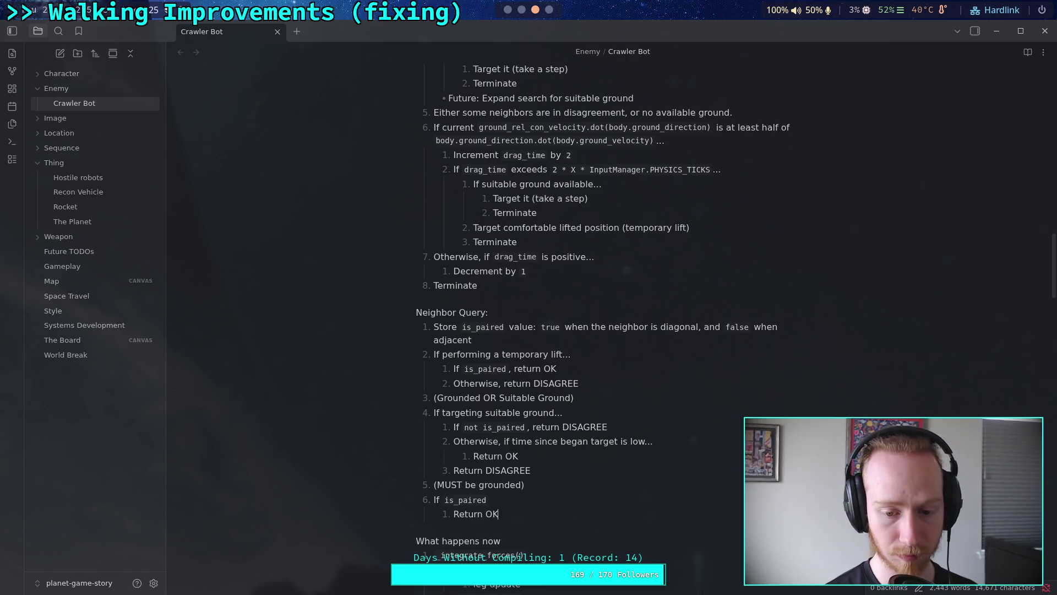
Add step 'If comfortable...' with a nested 'Return OK'.
{"action": "key", "text": "Return"}
{"action": "key", "text": "Return"}
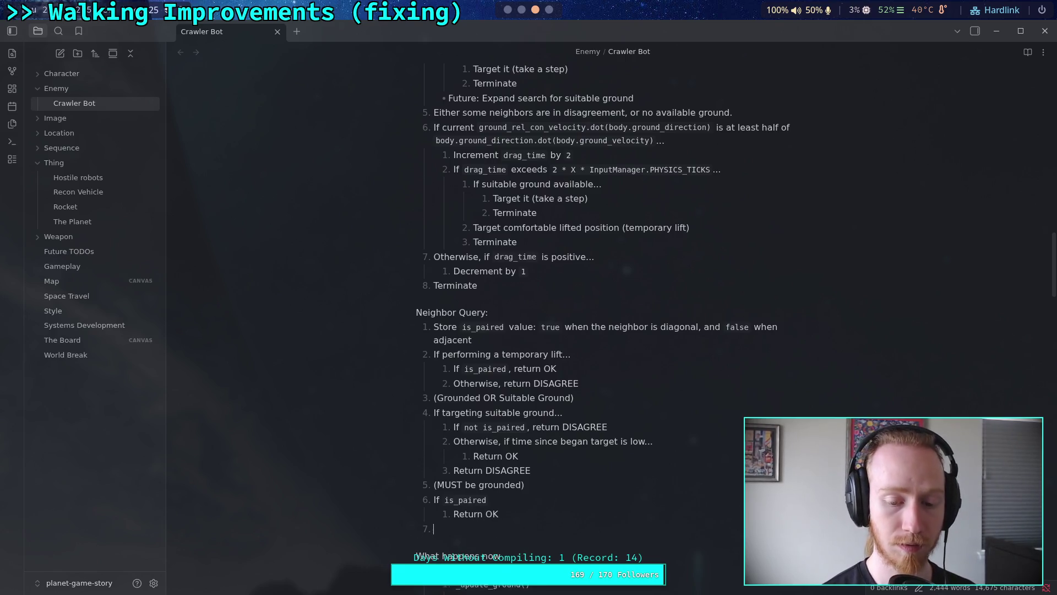
{"action": "type", "text": "Return"}
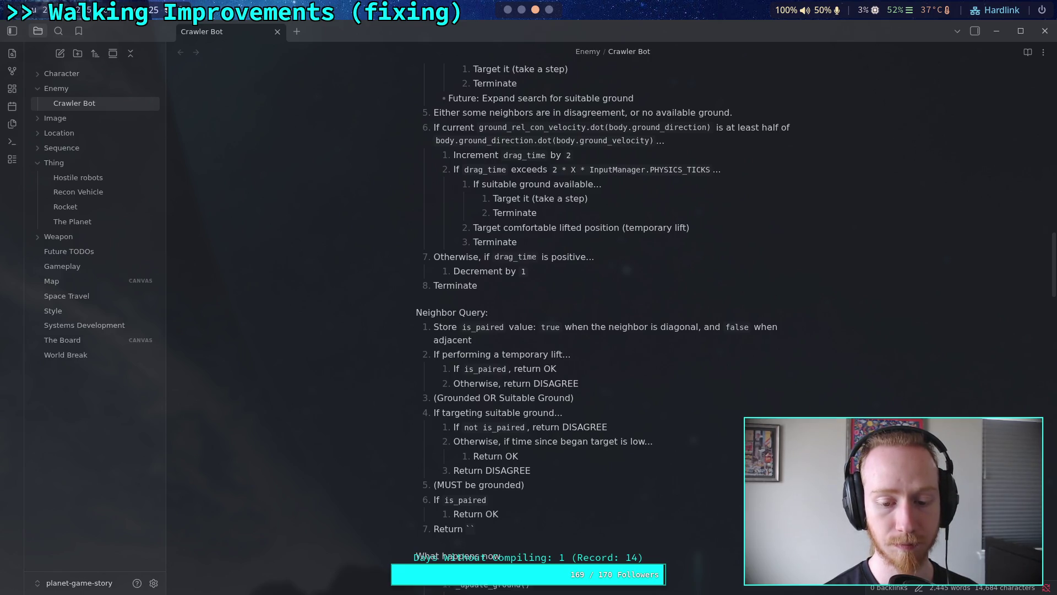
{"action": "key", "text": "BackSpace"}
{"action": "key", "text": "BackSpace"}
{"action": "key", "text": "BackSpace"}
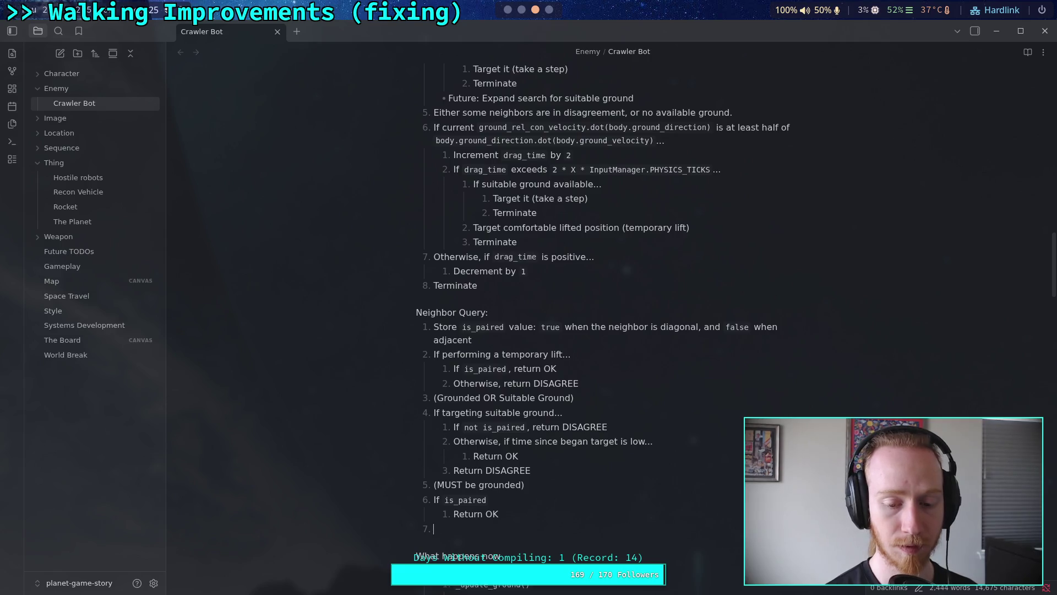
{"action": "type", "text": "If "}
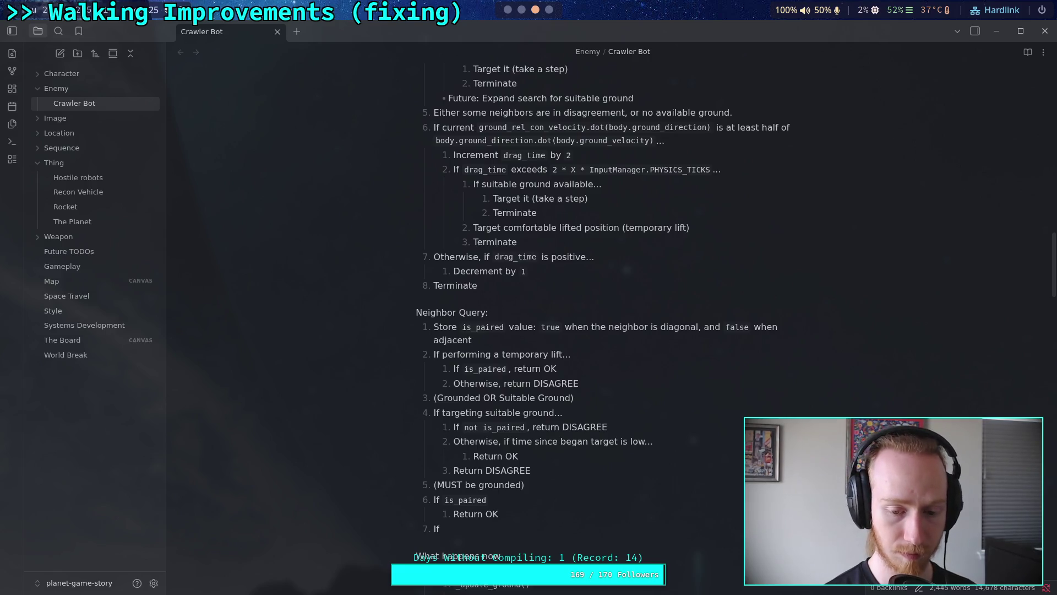
{"action": "type", "text": "comfortabl"}
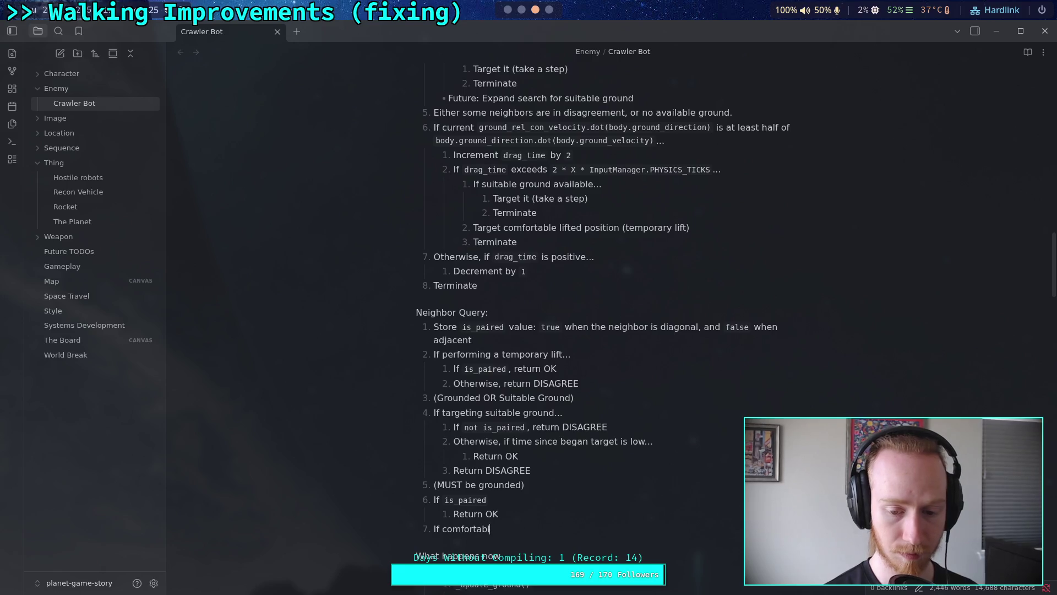
{"action": "type", "text": "e..."}
{"action": "left_click", "coordinate": [487, 500]}
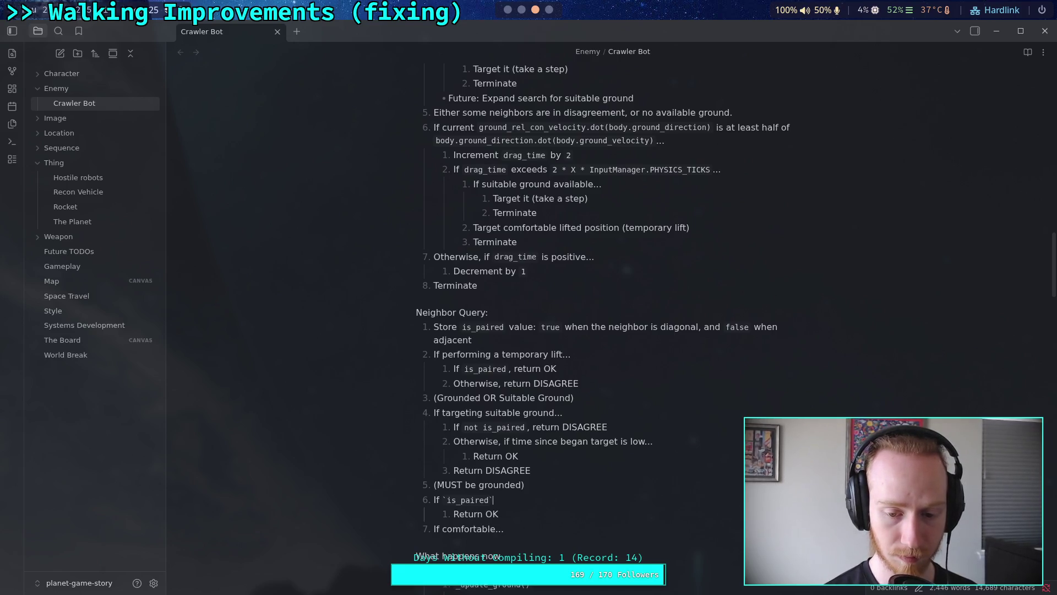
{"action": "type", "text": "..."}
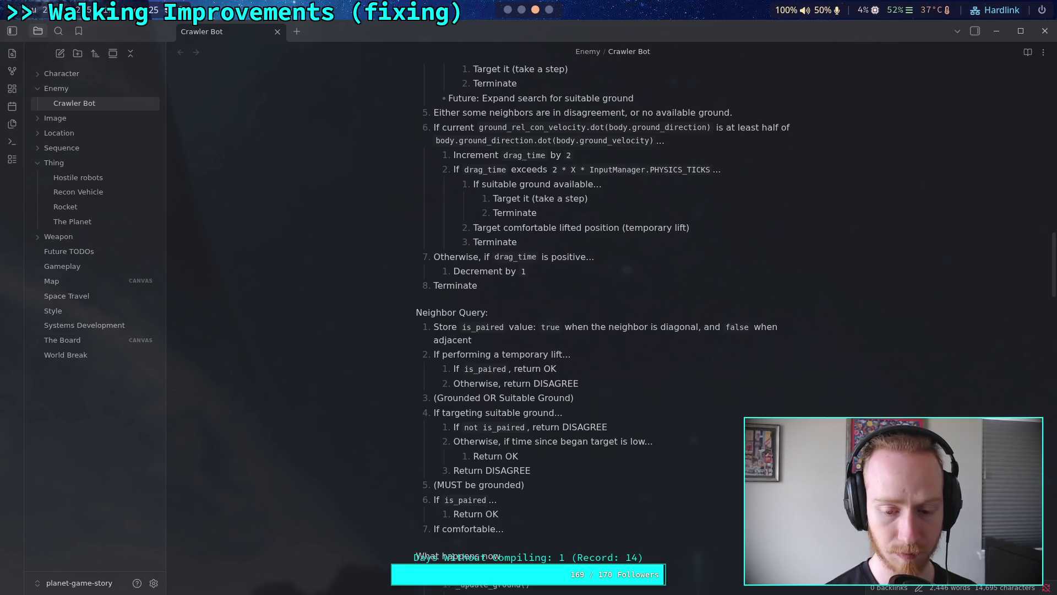
{"action": "key", "text": "Return"}
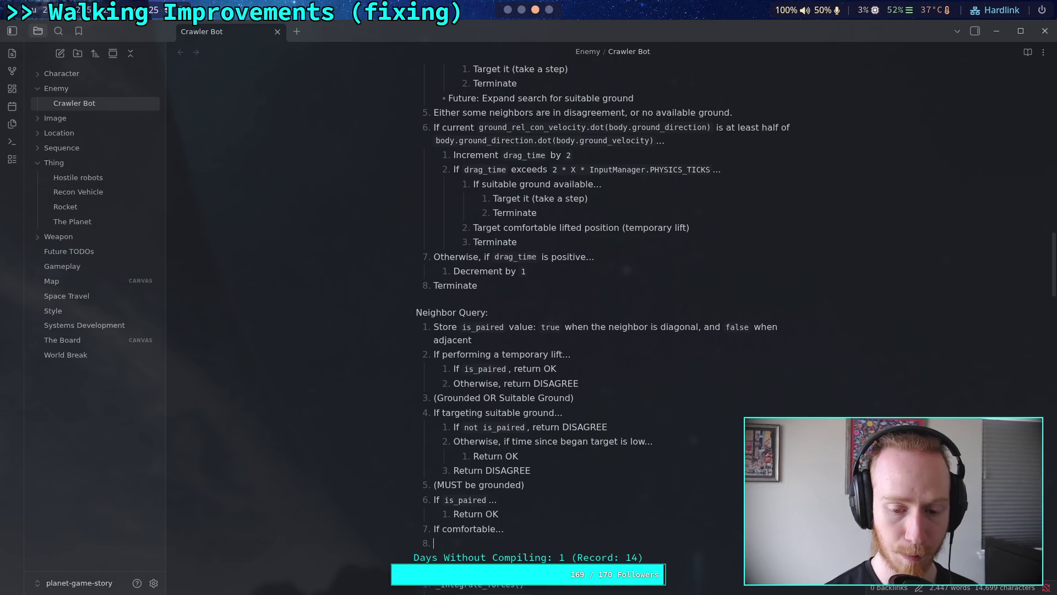
{"action": "key", "text": "Tab"}
{"action": "type", "text": "Return OK"}
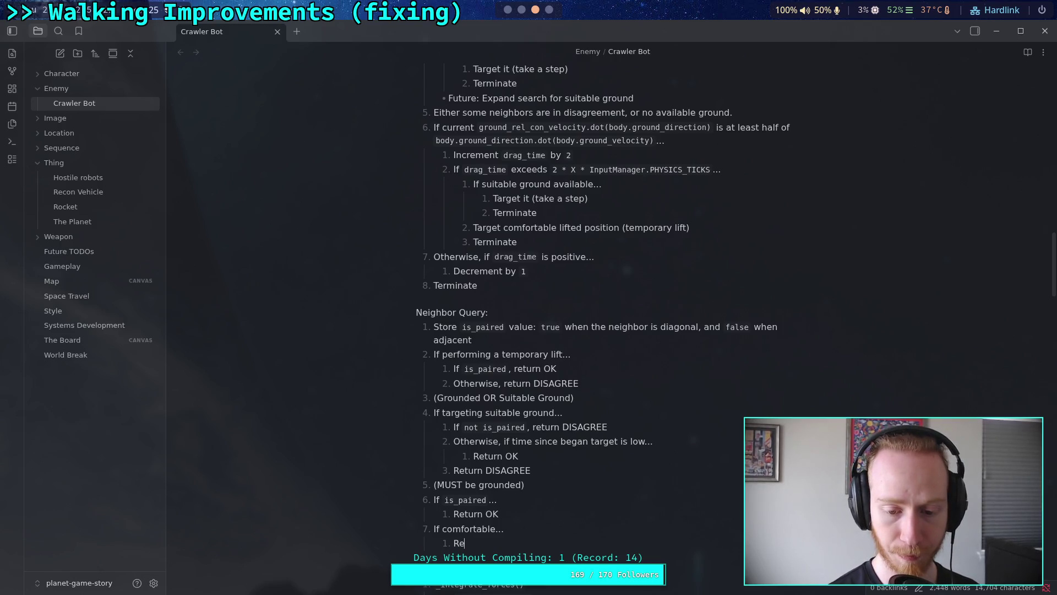
Finish the list with a top-level 'Return DISAGREE' step.
{"action": "key", "text": "Return"}
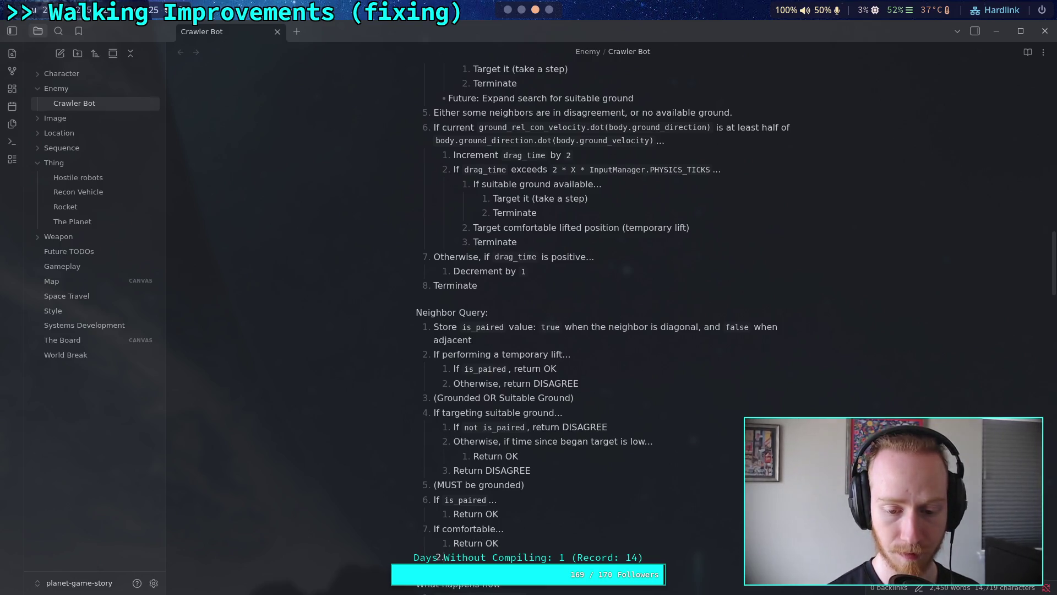
{"action": "key", "text": "shift+Tab"}
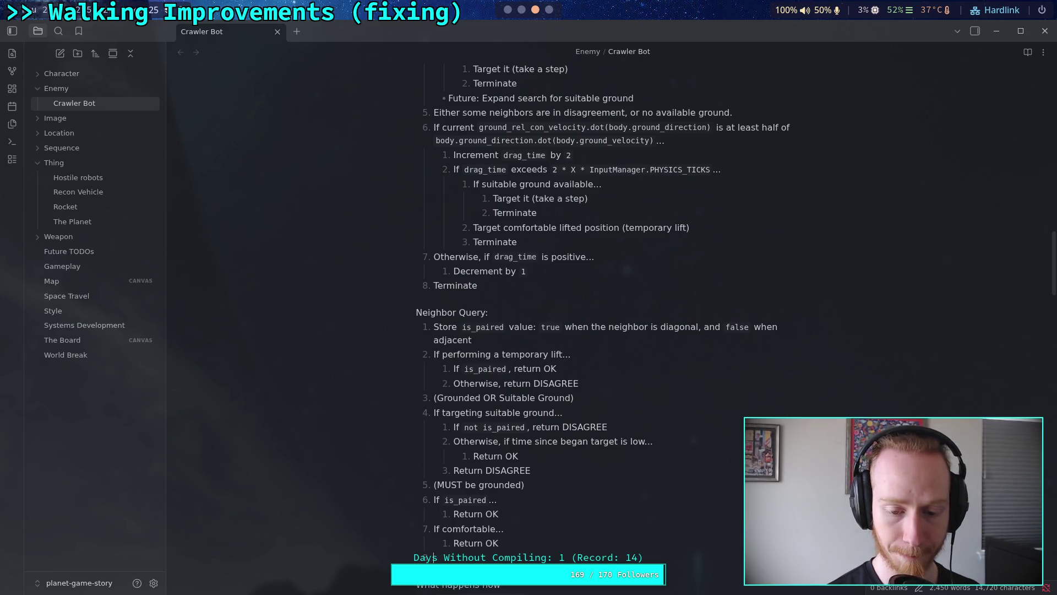
{"action": "type", "text": "Re"}
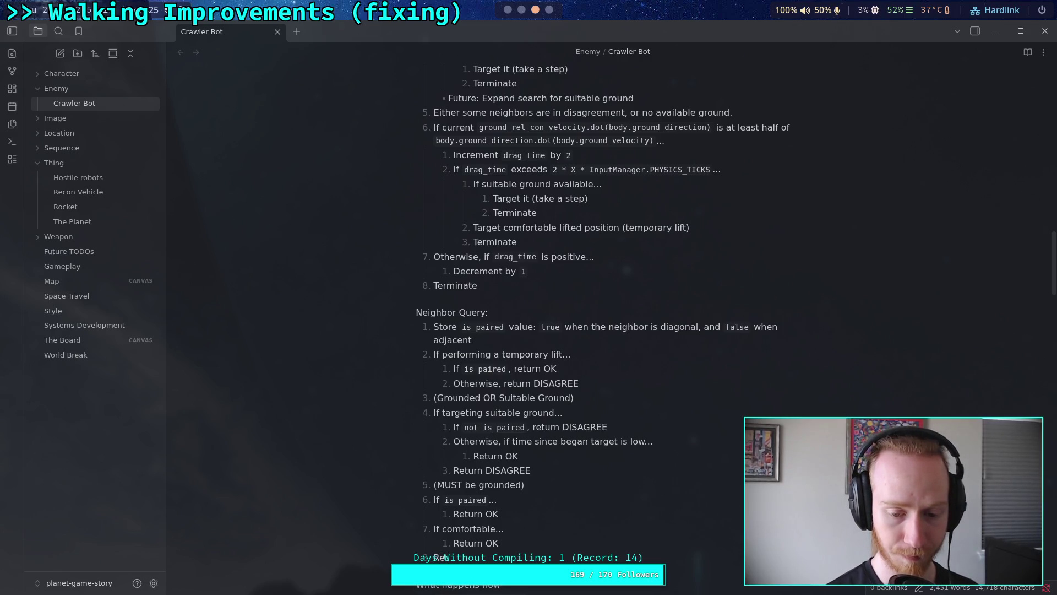
{"action": "type", "text": "turn DISAGREE"}
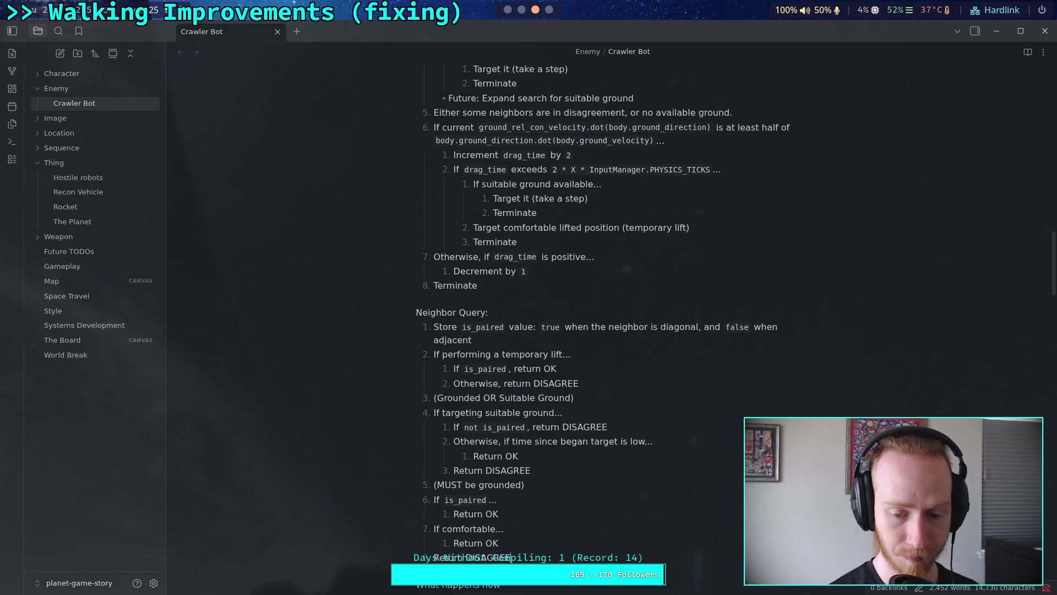
{"action": "scroll", "coordinate": [551, 507], "scroll_direction": "down", "scroll_amount": 3}
{"action": "left_click", "coordinate": [505, 501]}
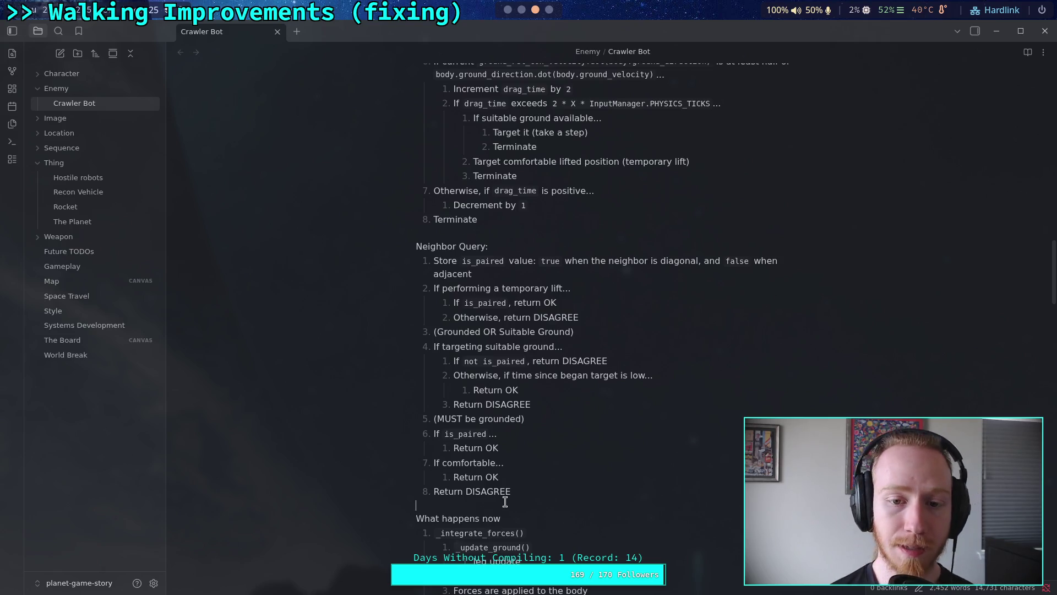
{"action": "scroll", "coordinate": [505, 501], "scroll_direction": "up", "scroll_amount": 6}
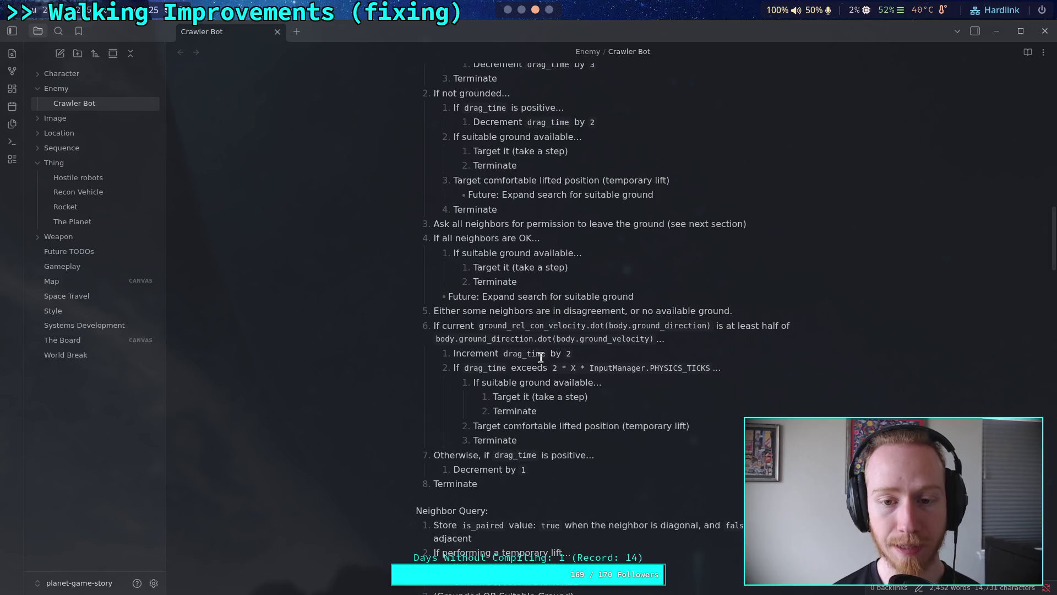
Insert '(Not Comfortable OR Not Grounded OR Both)' as algorithm step 2, after Terminate.
{"action": "scroll", "coordinate": [517, 319], "scroll_direction": "up", "scroll_amount": 2}
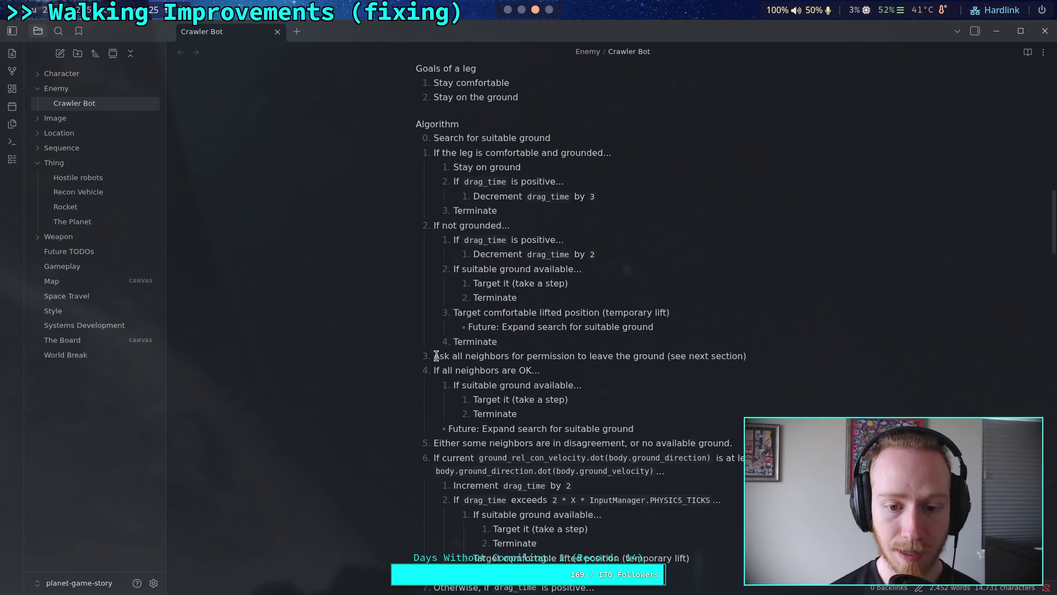
{"action": "left_click_drag", "start_coordinate": [436, 356], "coordinate": [463, 357]}
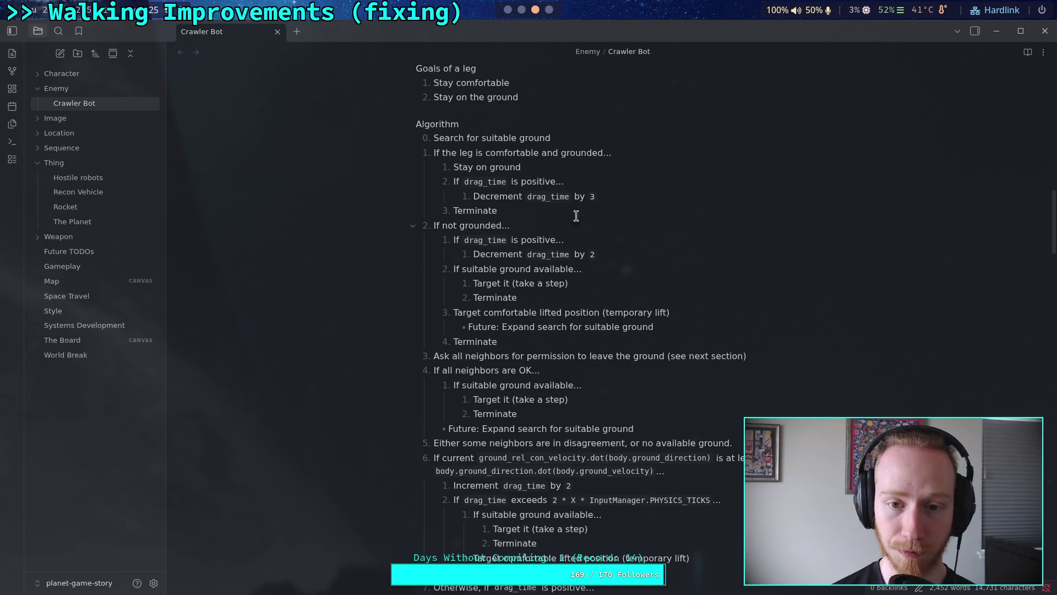
{"action": "left_click", "coordinate": [593, 206]}
{"action": "key", "text": "Return"}
{"action": "key", "text": "shift+Tab"}
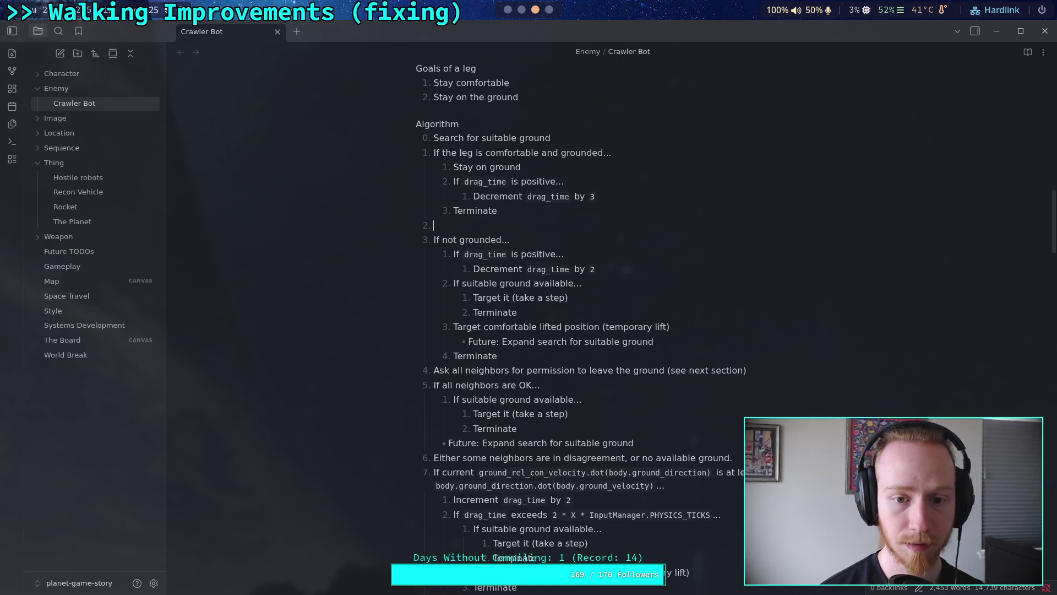
{"action": "type", "text": "("}
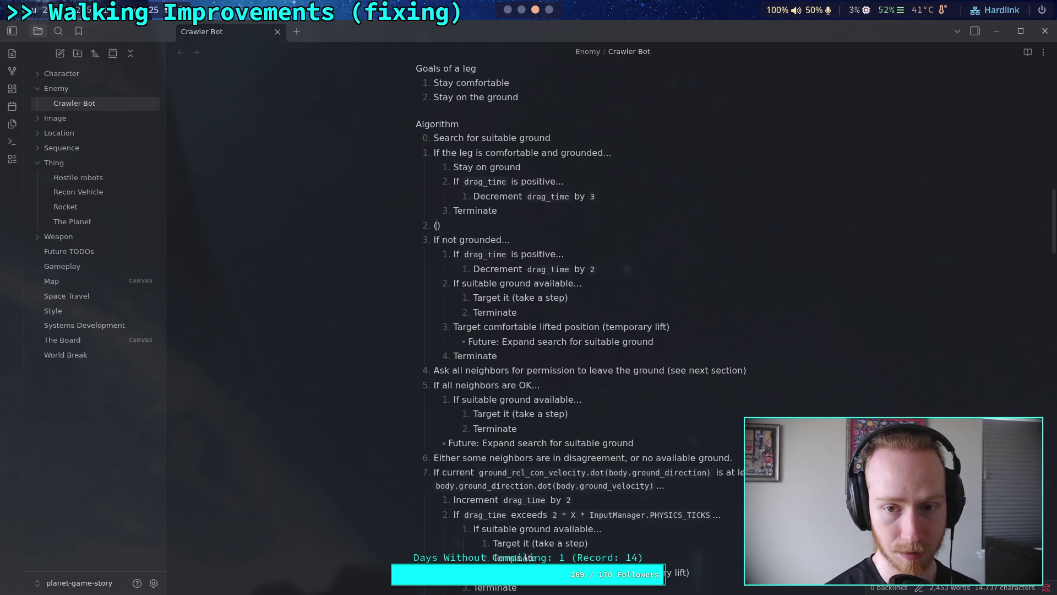
{"action": "type", "text": "N"}
{"action": "key", "text": "BackSpace"}
{"action": "type", "text": "n"}
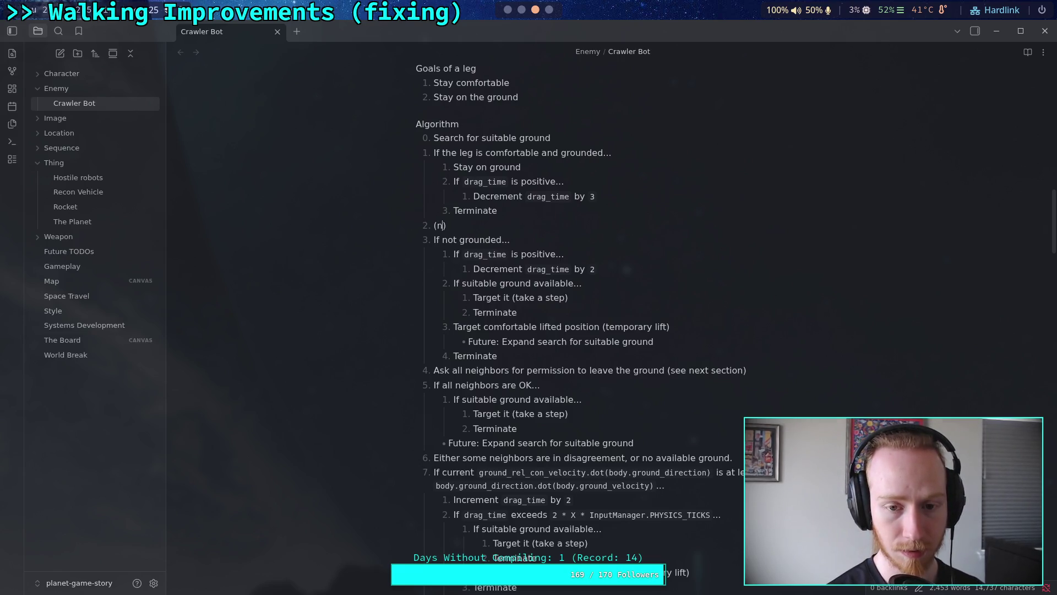
{"action": "key", "text": "BackSpace"}
{"action": "type", "text": "Not G"}
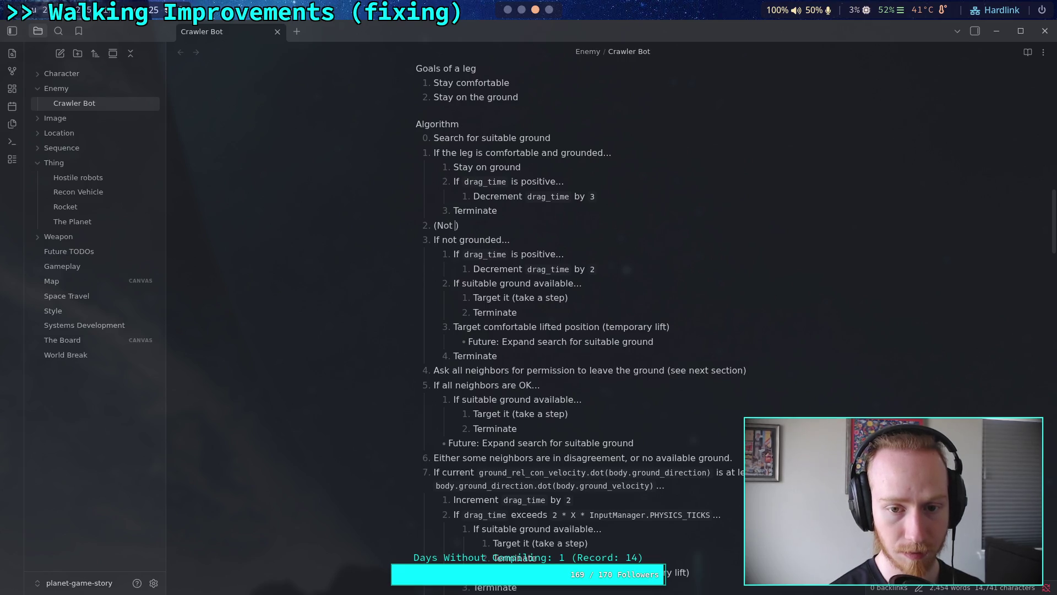
{"action": "key", "text": "BackSpace"}
{"action": "type", "text": "Comfor"}
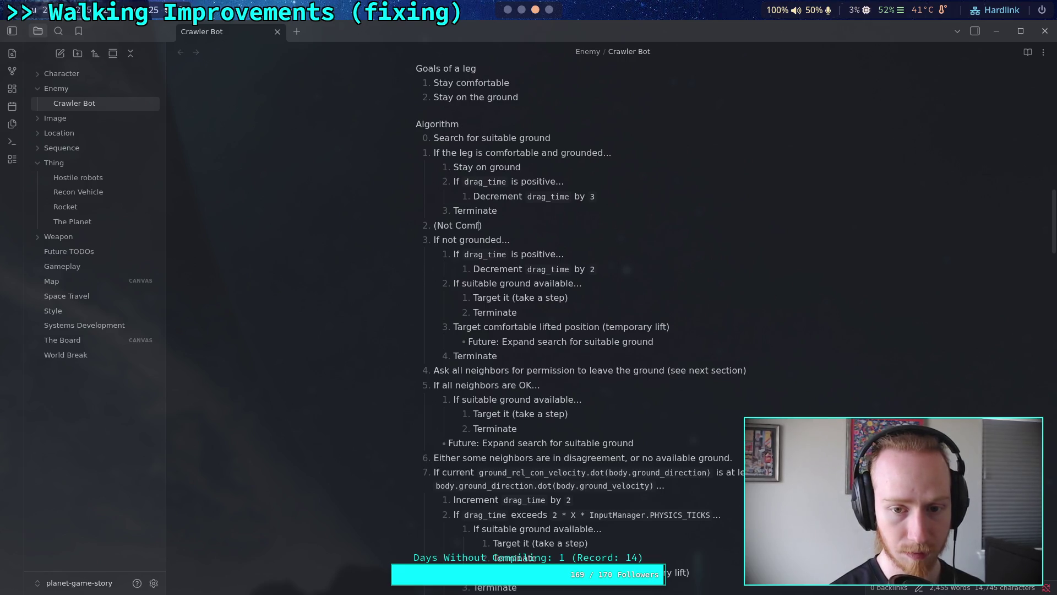
{"action": "type", "text": "table OR N"}
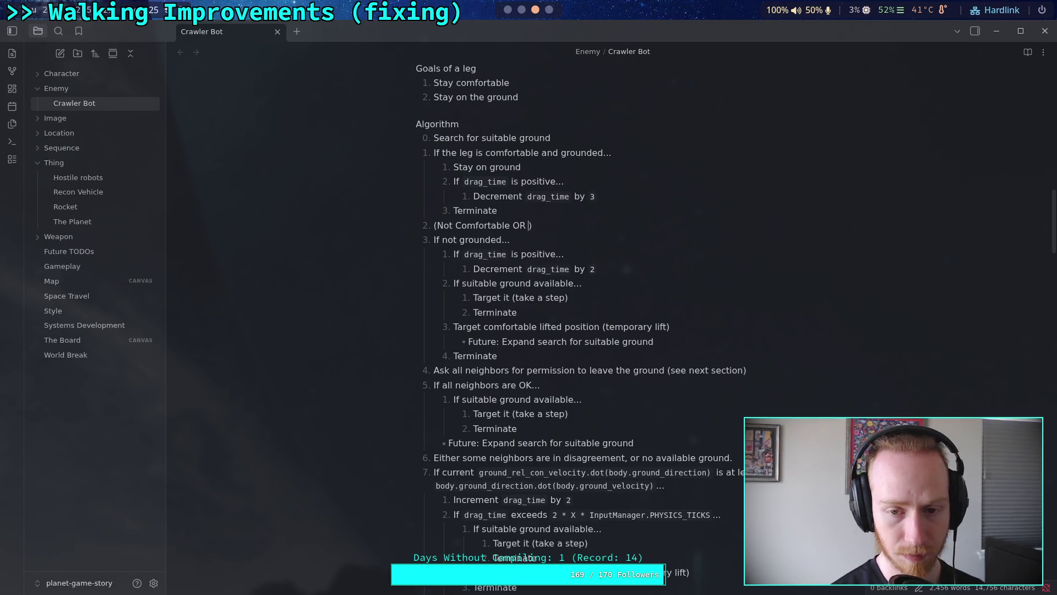
{"action": "type", "text": "ot"}
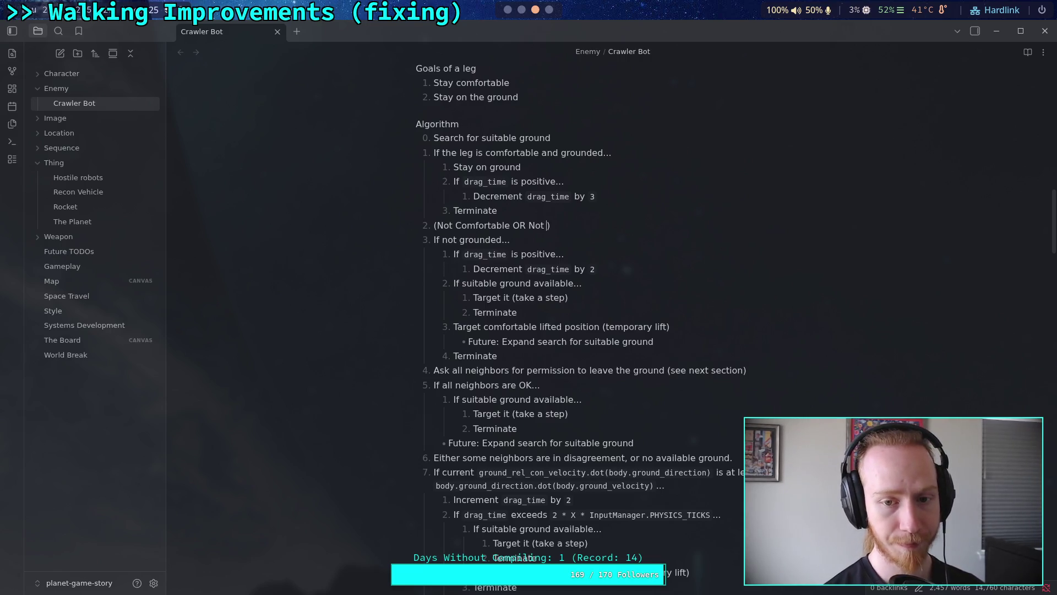
{"action": "type", "text": "Grounded "}
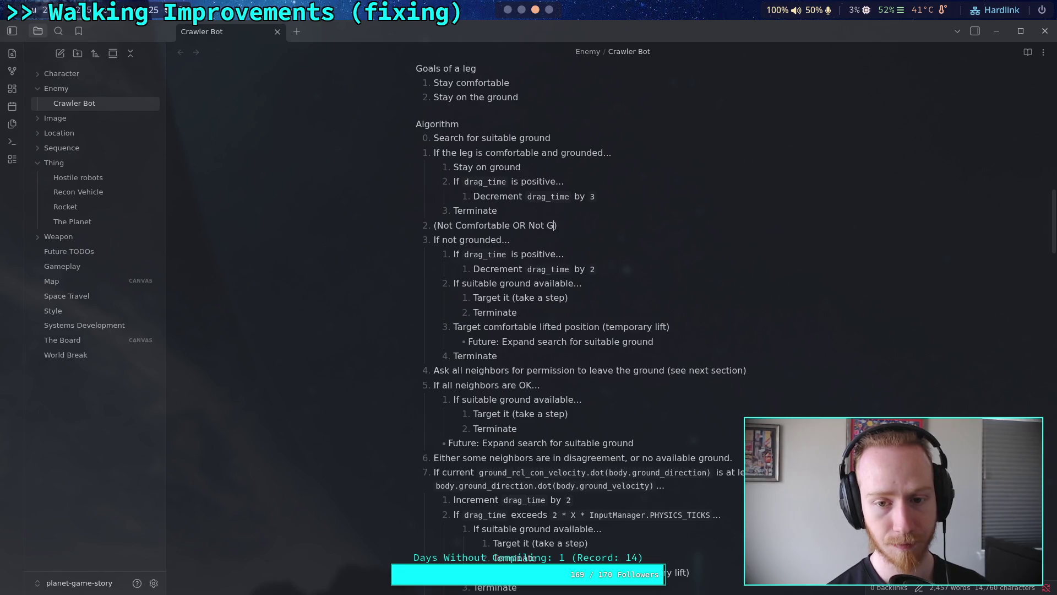
{"action": "type", "text": "OR "}
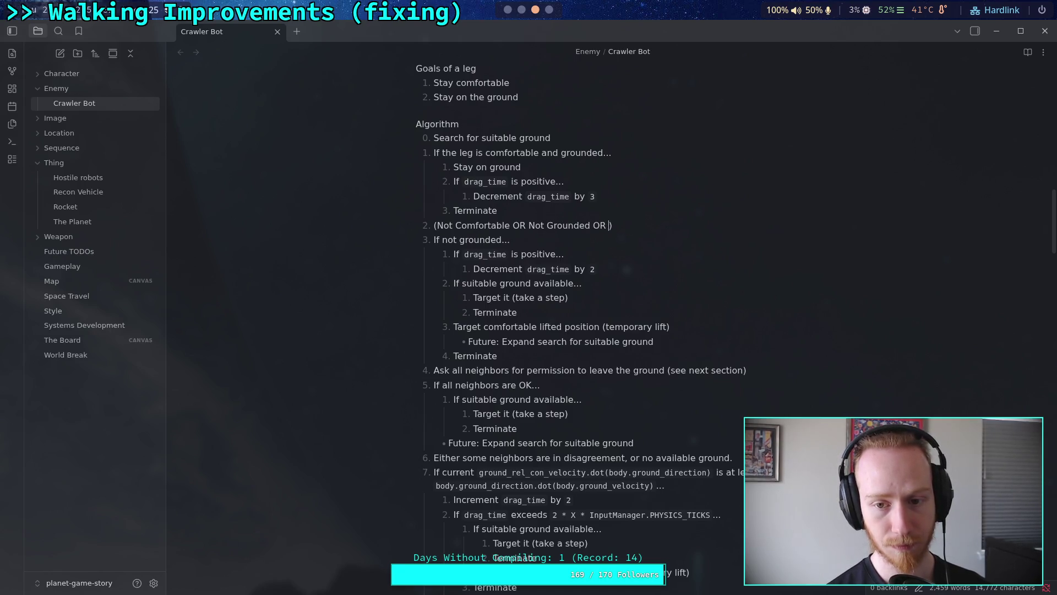
{"action": "type", "text": "Both"}
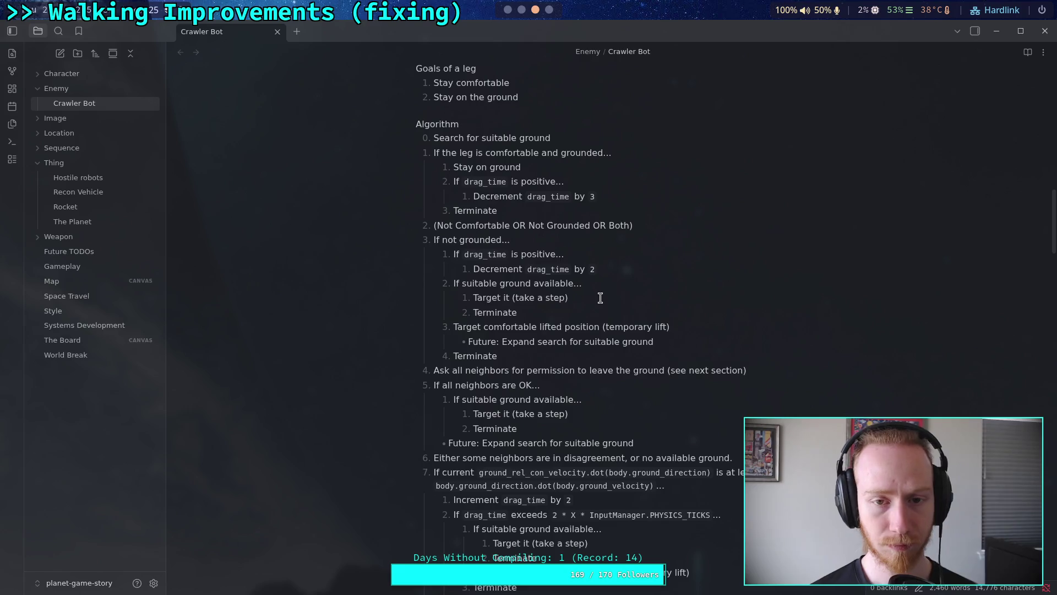
{"action": "scroll", "coordinate": [601, 298], "scroll_direction": "up", "scroll_amount": 3}
{"action": "left_click", "coordinate": [565, 216]}
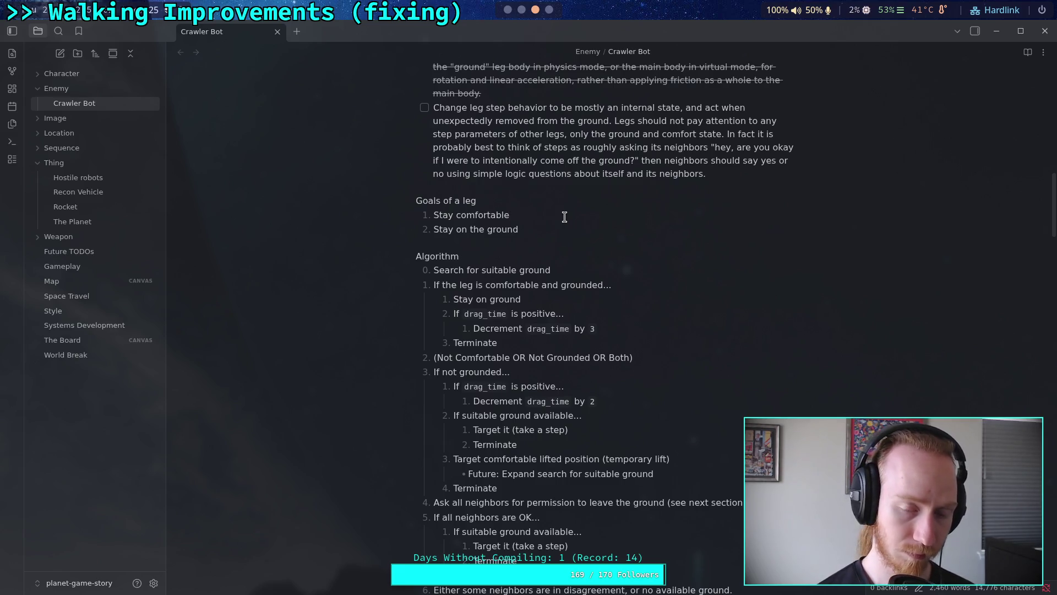
{"action": "type", "text": "(pre"}
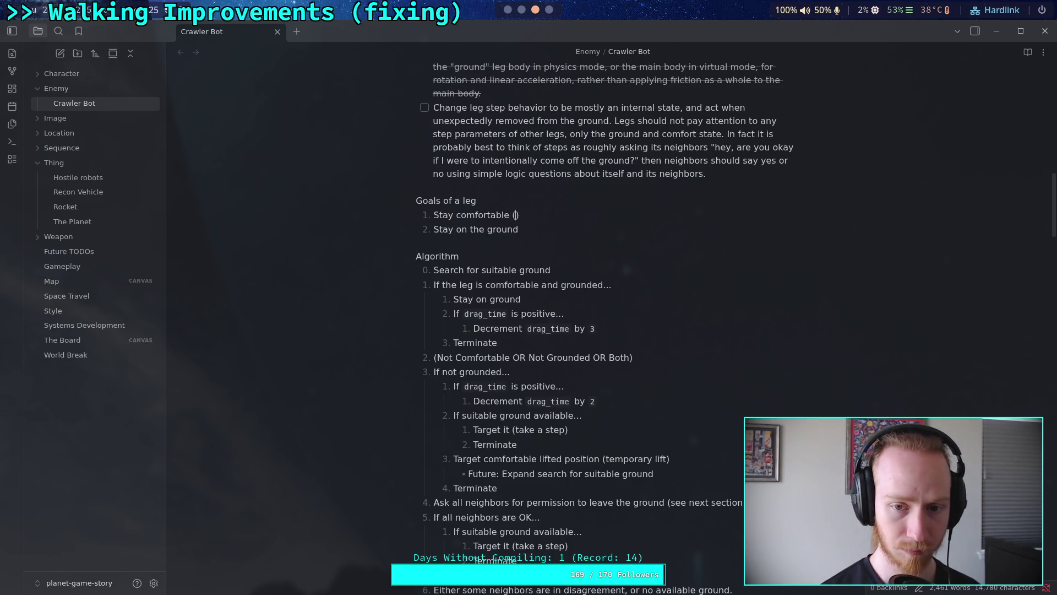
{"action": "type", "text": "fer to be "}
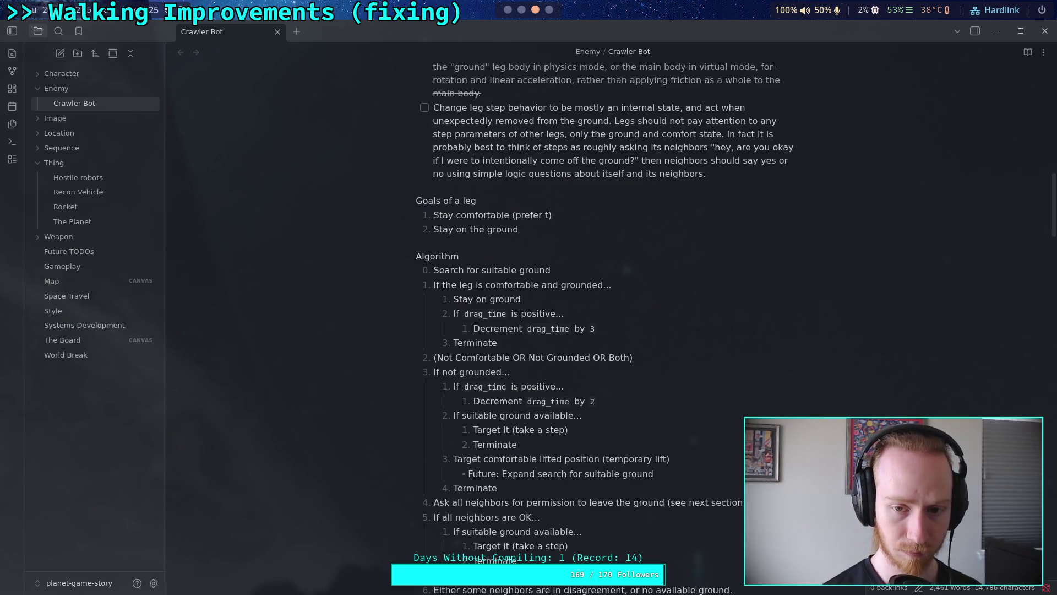
{"action": "type", "text": "on the ground)"}
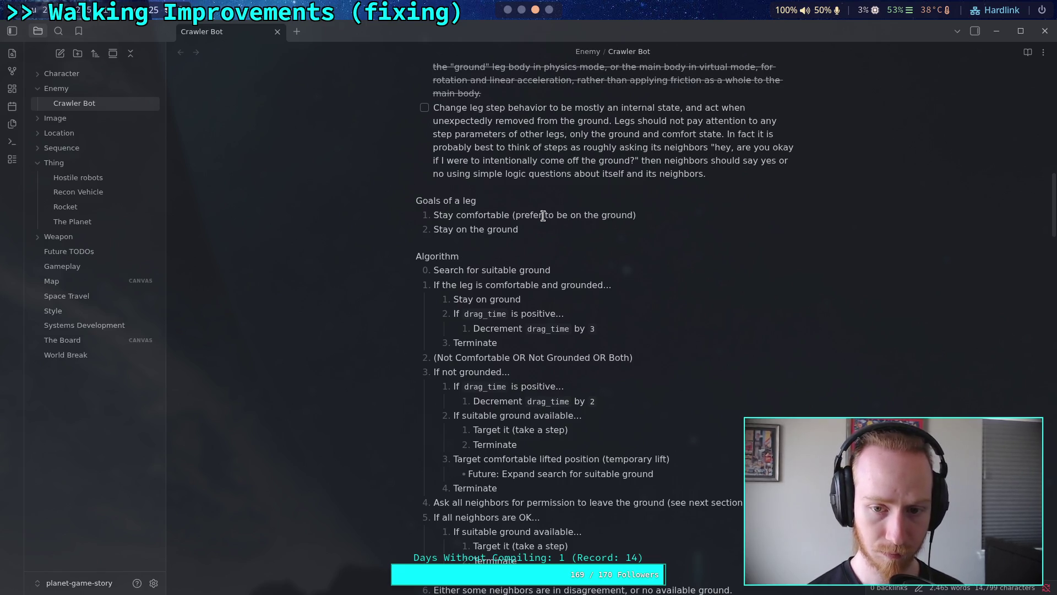
{"action": "left_click", "coordinate": [549, 235]}
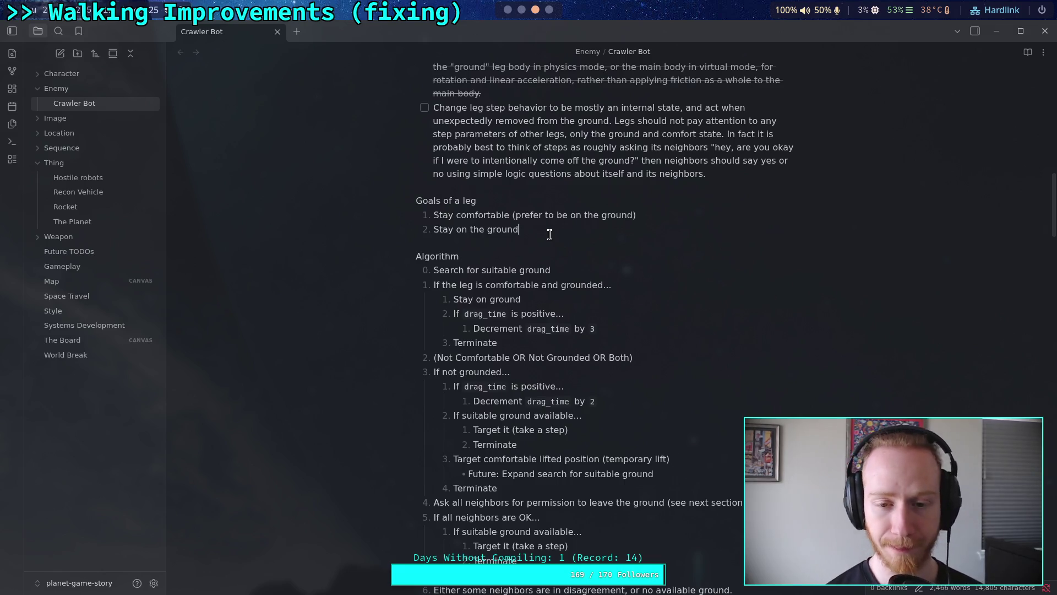
{"action": "left_click_drag", "start_coordinate": [509, 215], "coordinate": [647, 216]}
{"action": "key", "text": "BackSpace"}
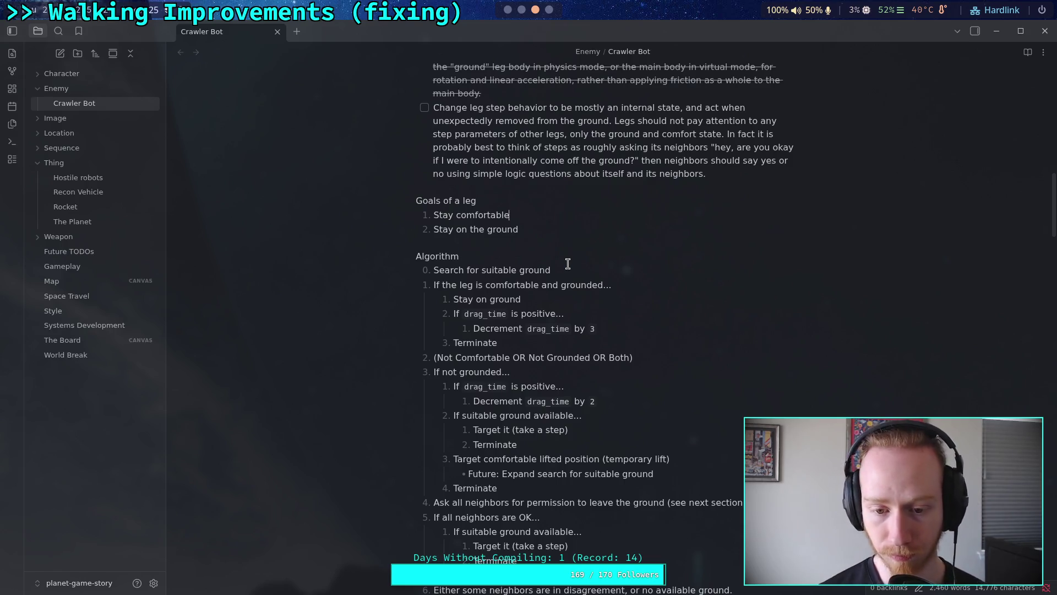
{"action": "scroll", "coordinate": [568, 264], "scroll_direction": "down", "scroll_amount": 1}
Add top-level step '(Grounded and Not Comfortable)' below the nested Terminate line.
{"action": "left_click", "coordinate": [567, 420]}
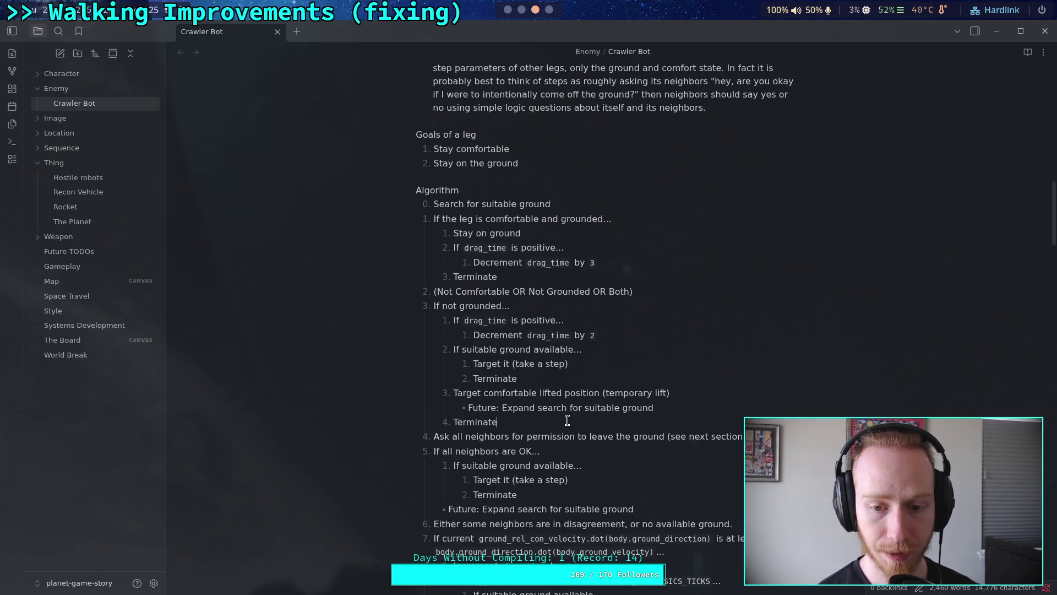
{"action": "key", "text": "Return"}
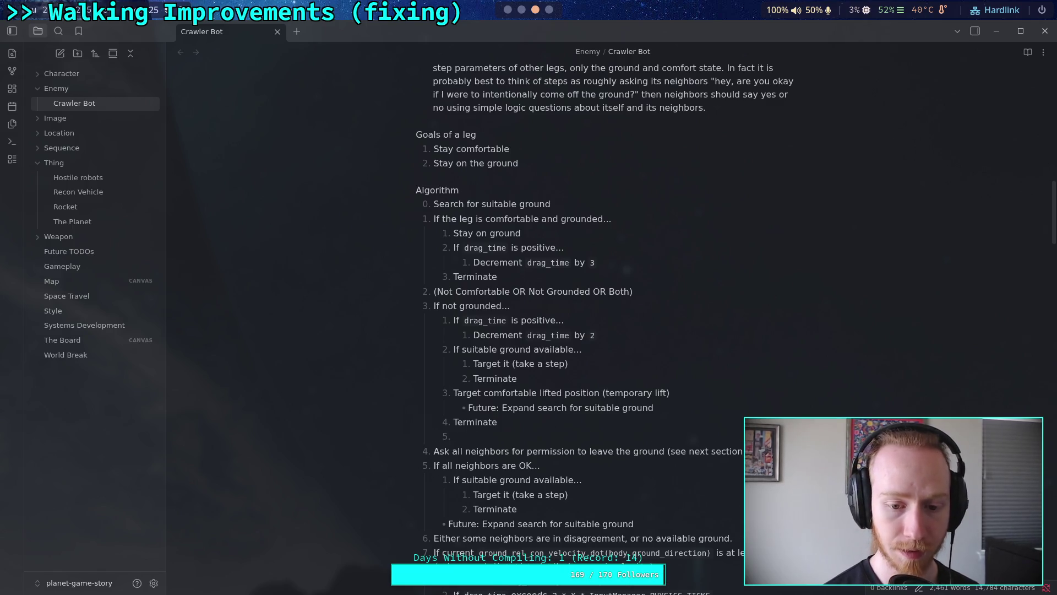
{"action": "key", "text": "shift+Tab"}
{"action": "type", "text": "("}
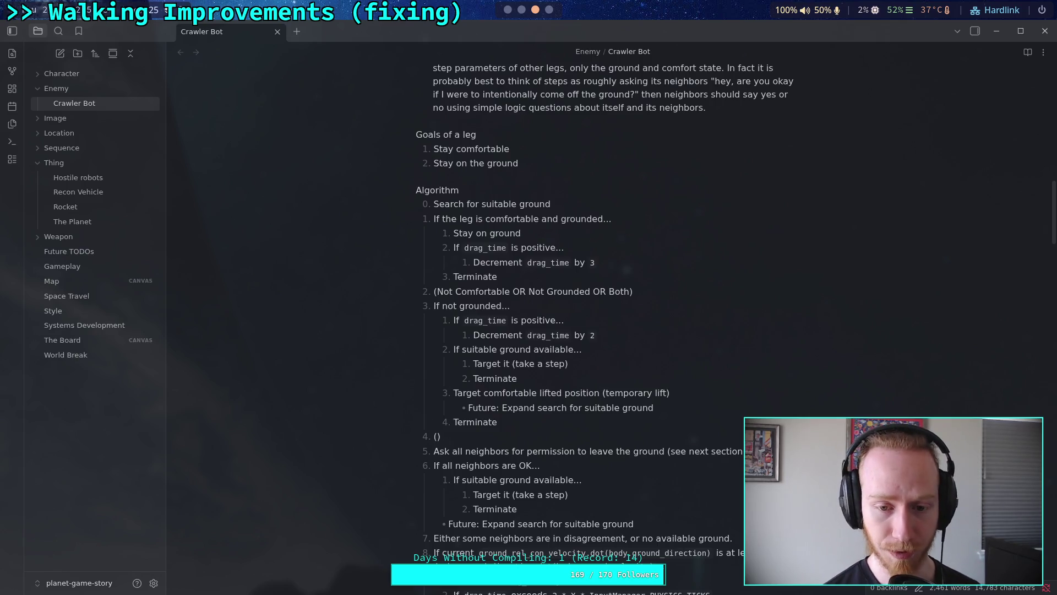
{"action": "type", "text": "Grounded and "}
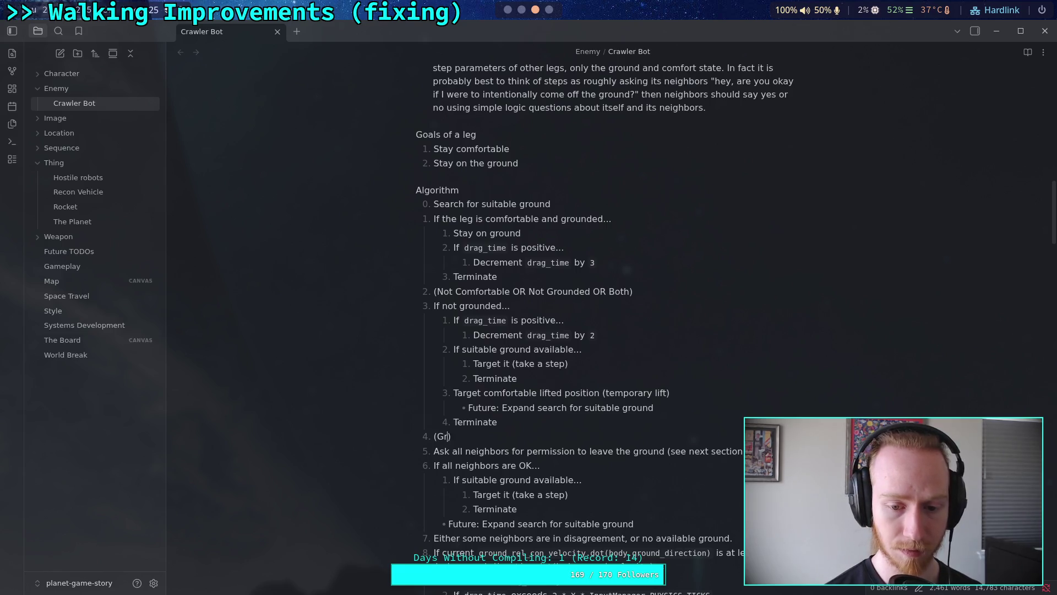
{"action": "type", "text": "NOT"}
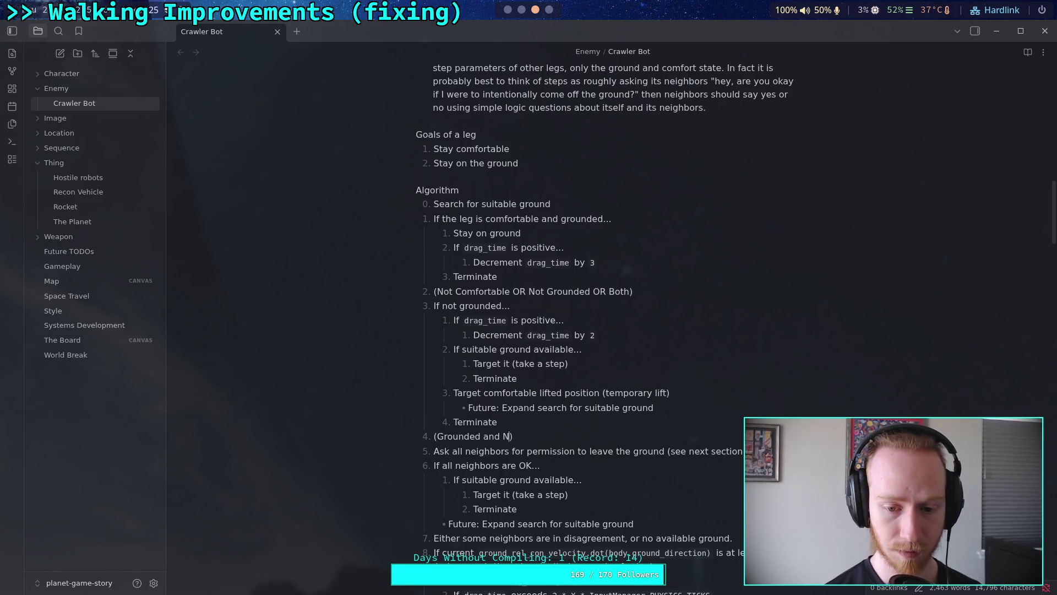
{"action": "key", "text": "BackSpace"}
{"action": "key", "text": "BackSpace"}
{"action": "type", "text": "ot Comf"}
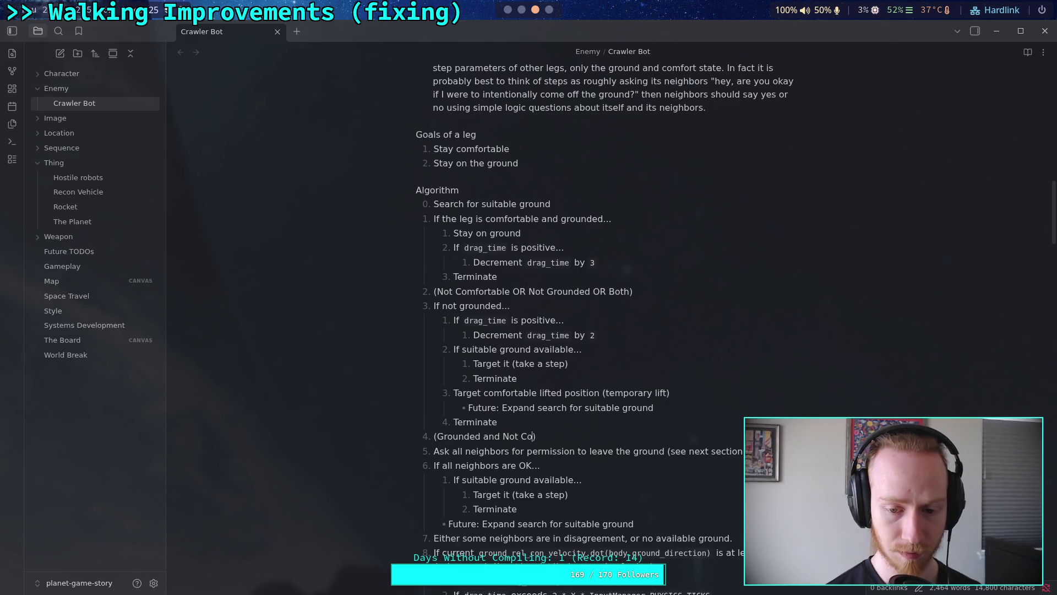
{"action": "key", "text": "BackSpace"}
{"action": "key", "text": "BackSpace"}
{"action": "type", "text": "orta"}
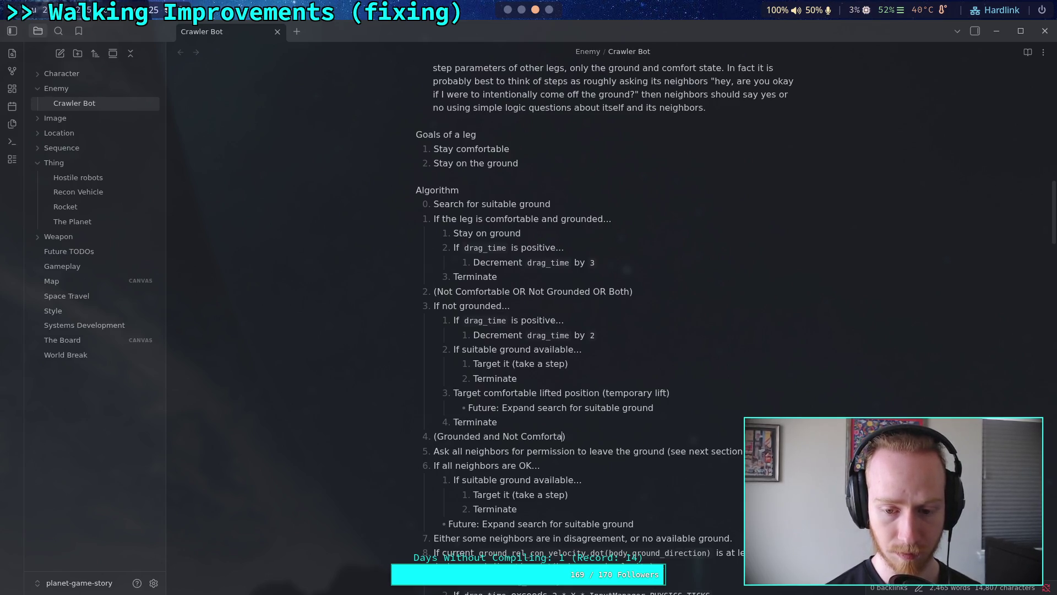
{"action": "type", "text": "ble"}
{"action": "scroll", "coordinate": [592, 433], "scroll_direction": "down", "scroll_amount": 3}
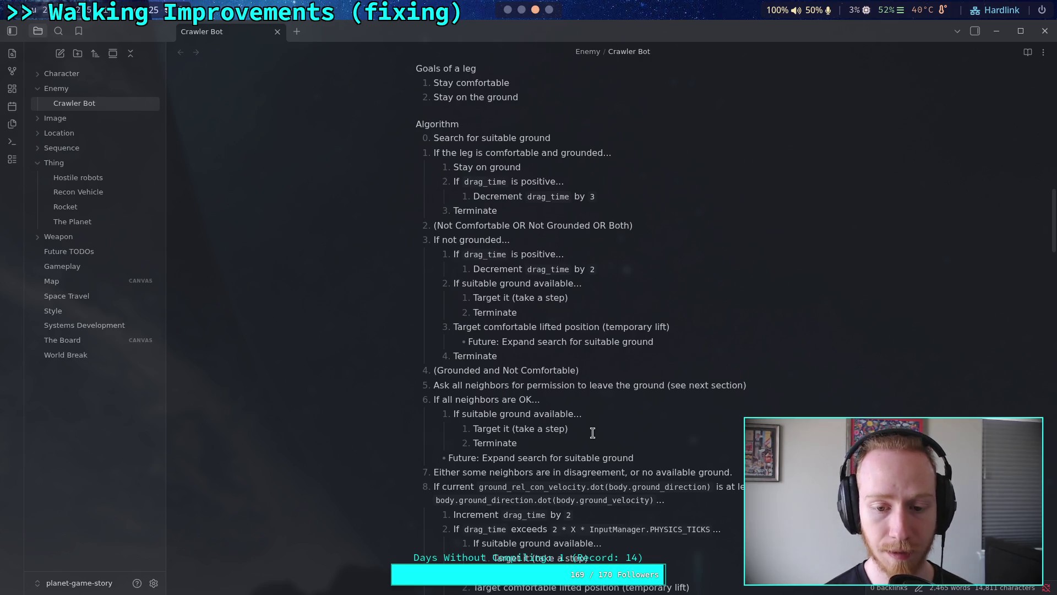
{"action": "left_click_drag", "start_coordinate": [435, 152], "coordinate": [606, 151]}
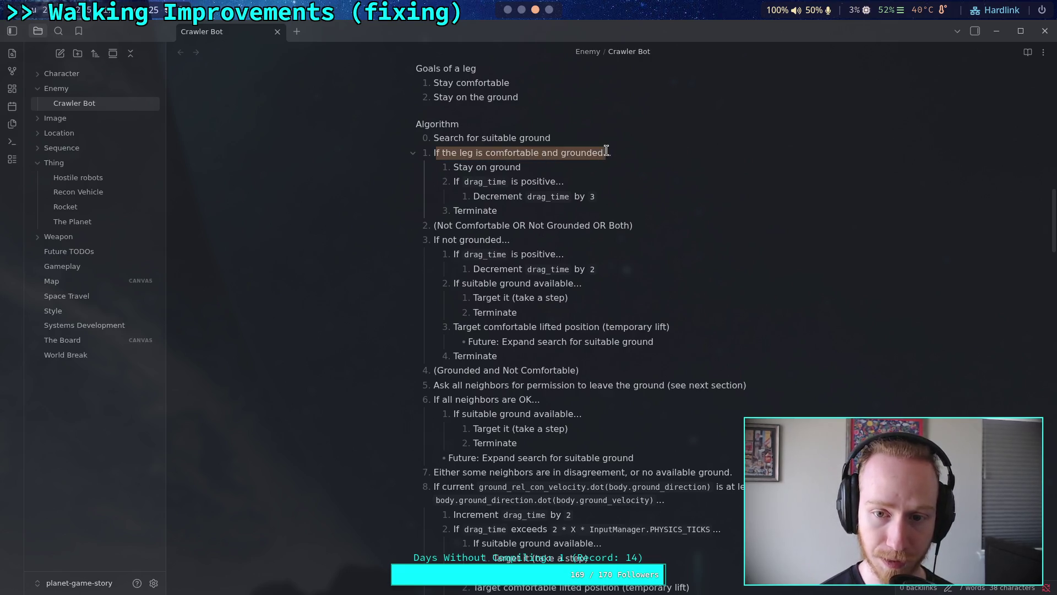
Read through the Crawler Bot algorithm, highlighting conditions like '(MUST be grounded)' along the way.
{"action": "left_click", "coordinate": [595, 373]}
{"action": "key", "text": "ctrl+shift+Left"}
{"action": "key", "text": "ctrl+shift+Left"}
{"action": "key", "text": "ctrl+shift+Left"}
{"action": "key", "text": "shift+Right"}
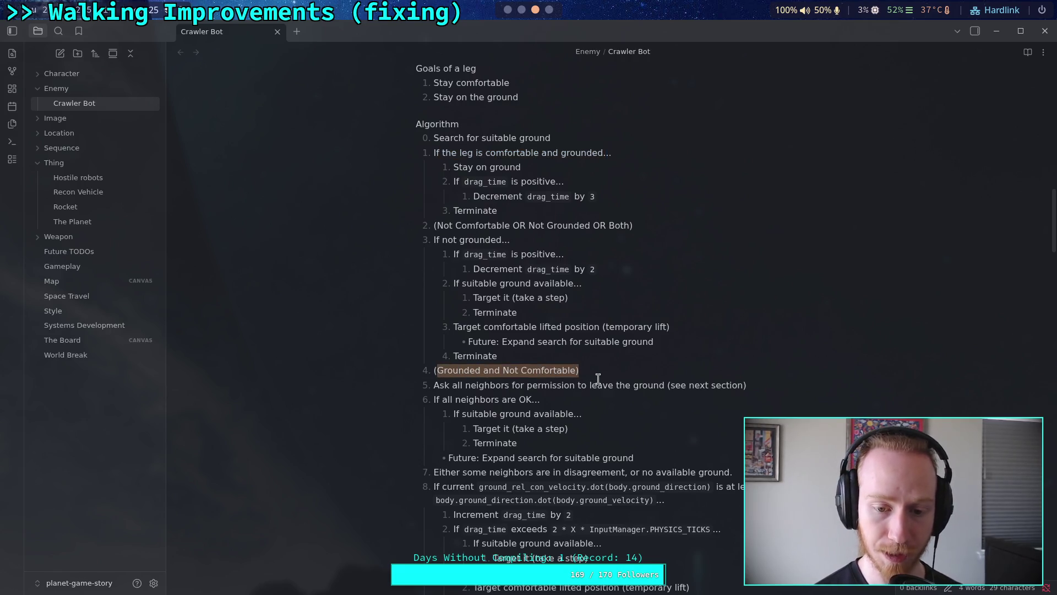
{"action": "scroll", "coordinate": [598, 378], "scroll_direction": "down", "scroll_amount": 3}
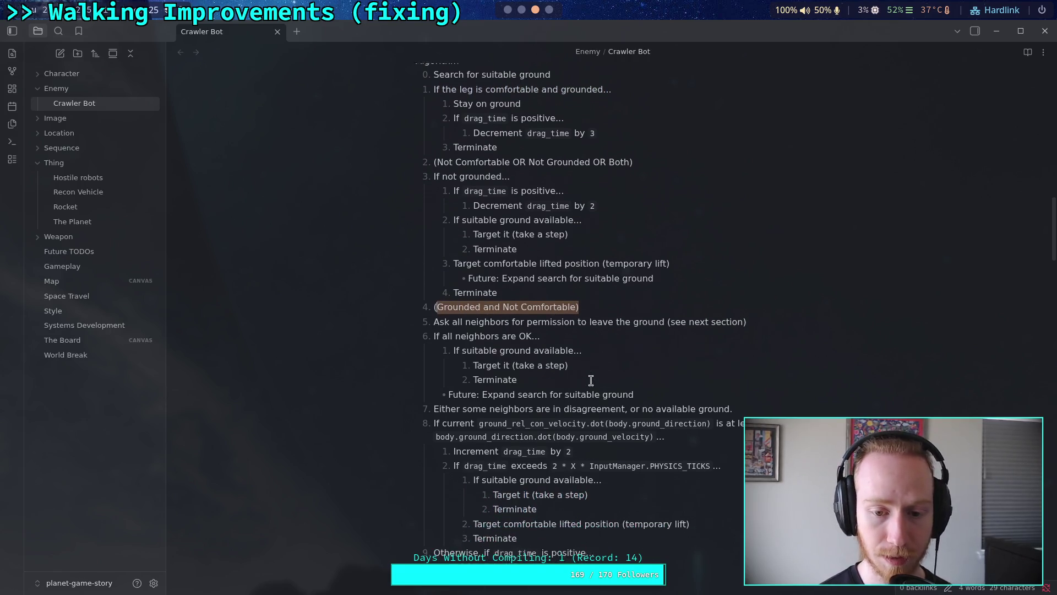
{"action": "left_click", "coordinate": [586, 332]}
{"action": "scroll", "coordinate": [587, 349], "scroll_direction": "down", "scroll_amount": 3}
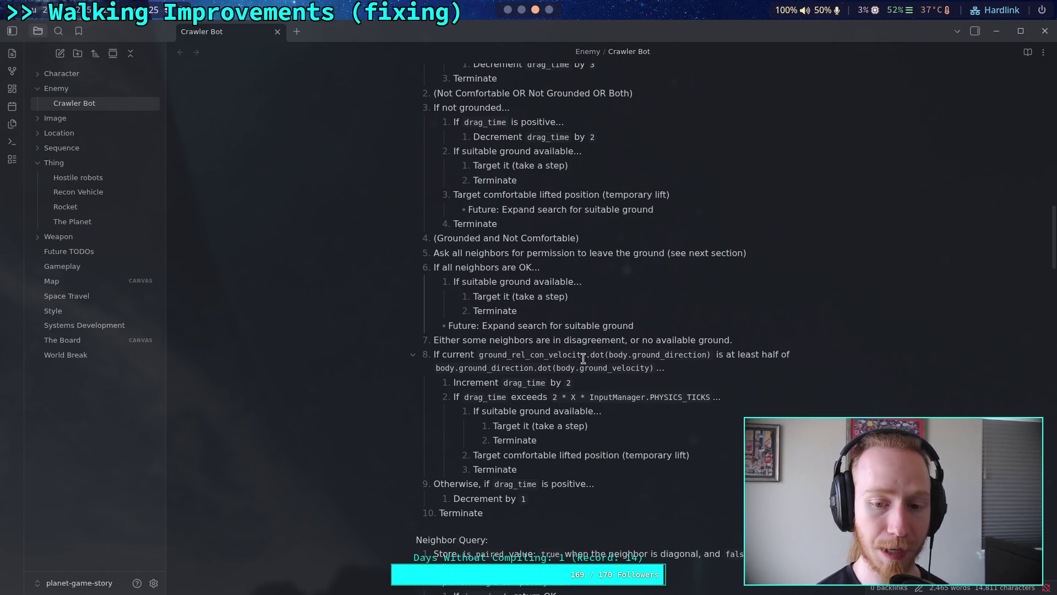
{"action": "scroll", "coordinate": [583, 358], "scroll_direction": "down", "scroll_amount": 10}
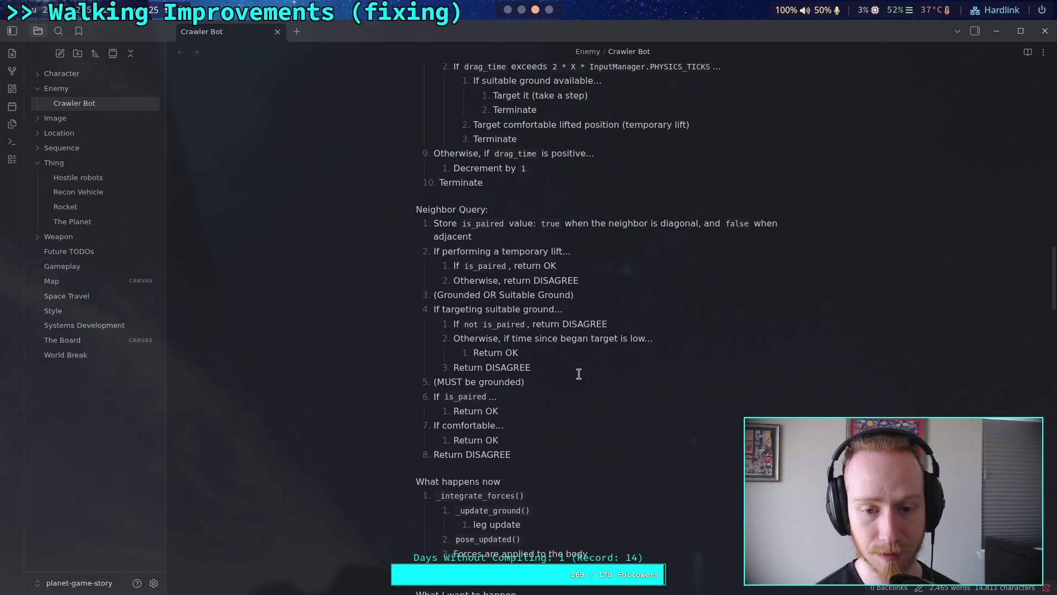
{"action": "scroll", "coordinate": [578, 374], "scroll_direction": "up", "scroll_amount": 6}
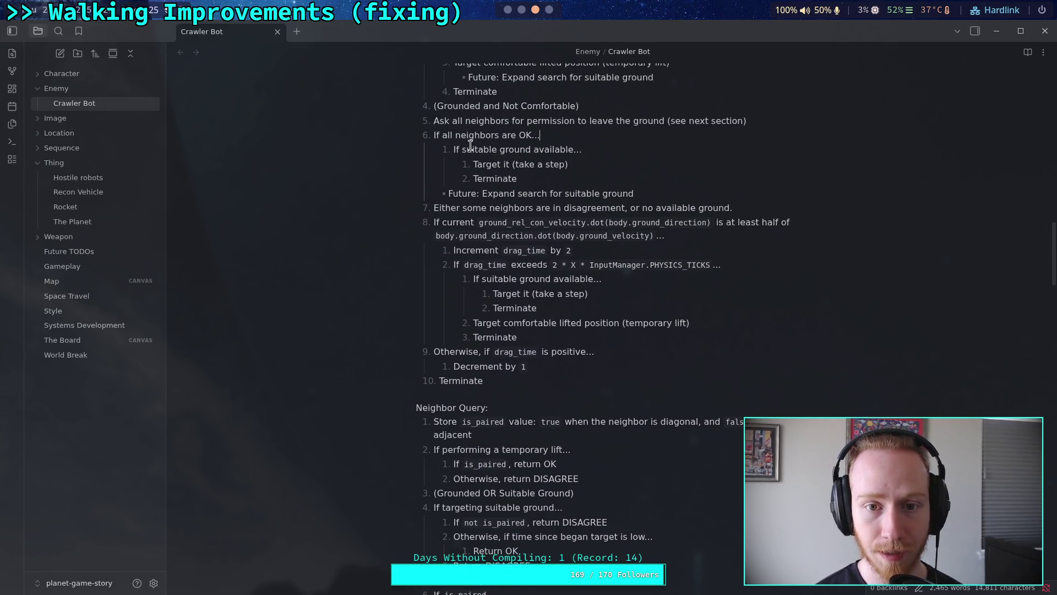
{"action": "scroll", "coordinate": [504, 264], "scroll_direction": "up", "scroll_amount": 3}
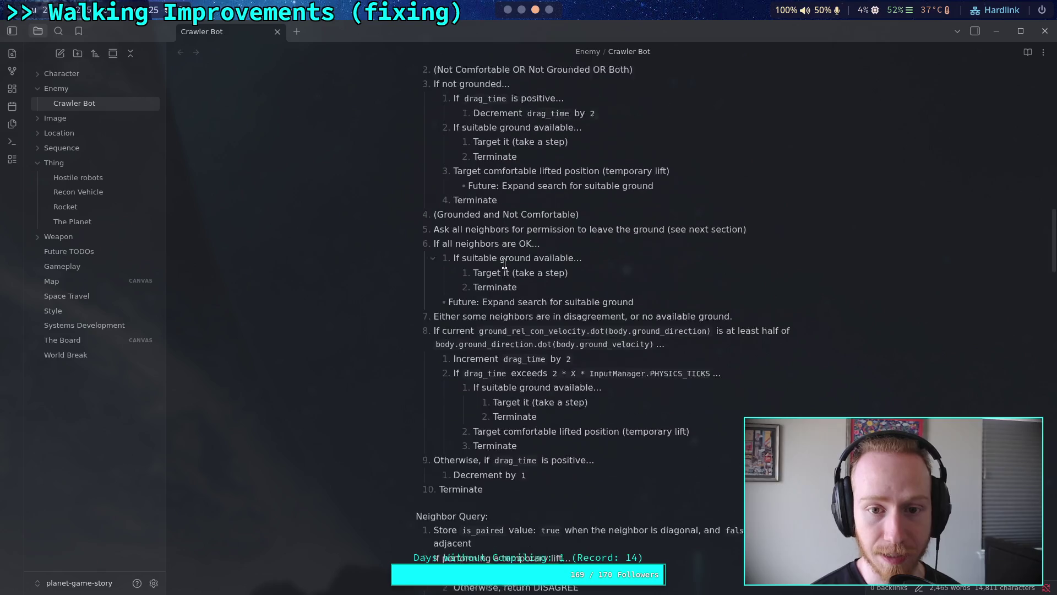
{"action": "scroll", "coordinate": [505, 264], "scroll_direction": "up", "scroll_amount": 1}
{"action": "left_click_drag", "start_coordinate": [435, 253], "coordinate": [755, 254]}
{"action": "scroll", "coordinate": [615, 325], "scroll_direction": "up", "scroll_amount": 1}
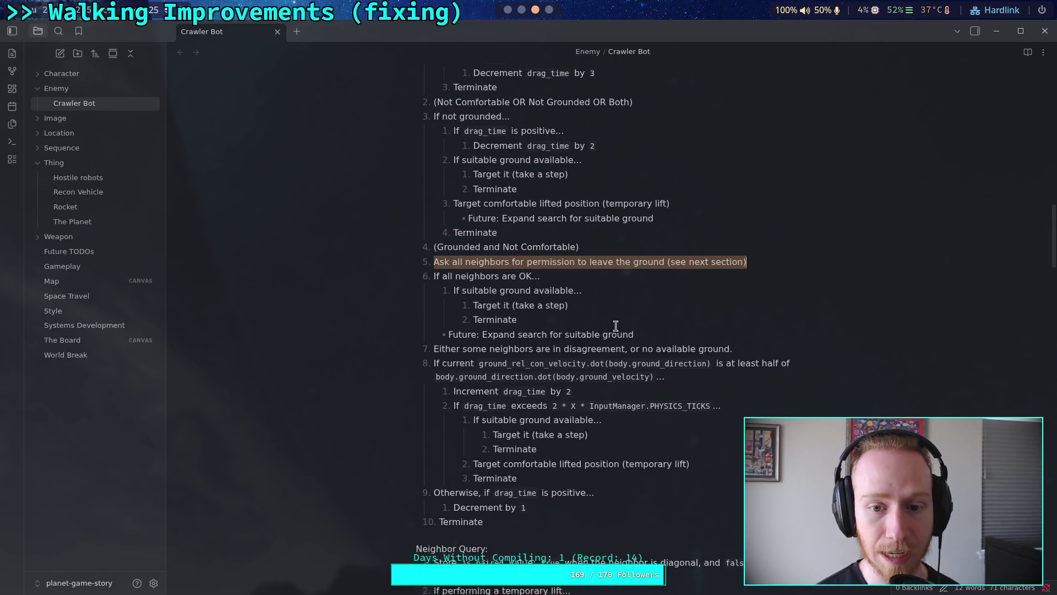
{"action": "scroll", "coordinate": [615, 326], "scroll_direction": "up", "scroll_amount": 2}
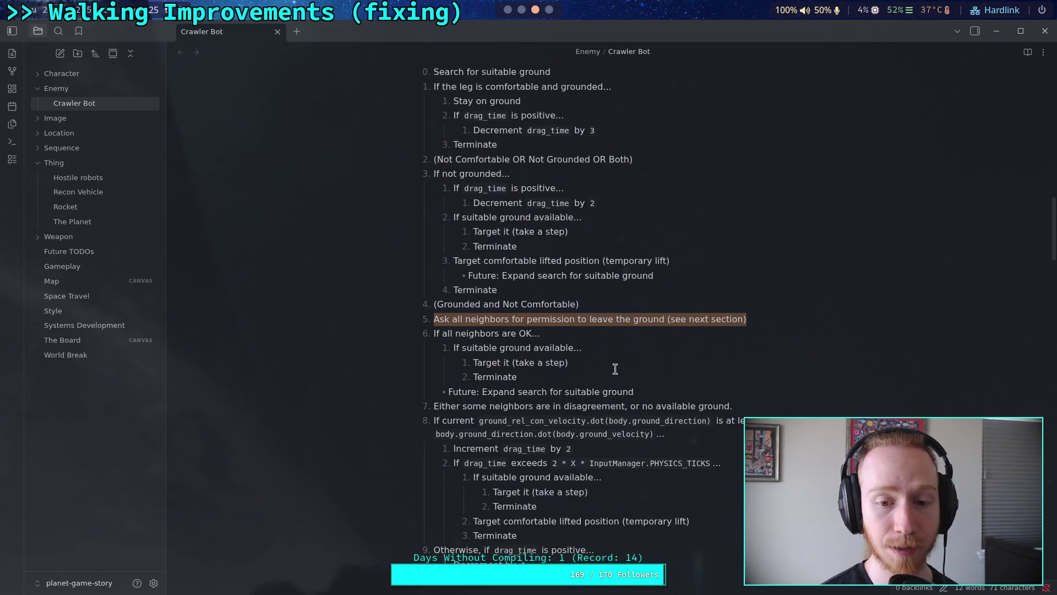
{"action": "scroll", "coordinate": [616, 370], "scroll_direction": "down", "scroll_amount": 2}
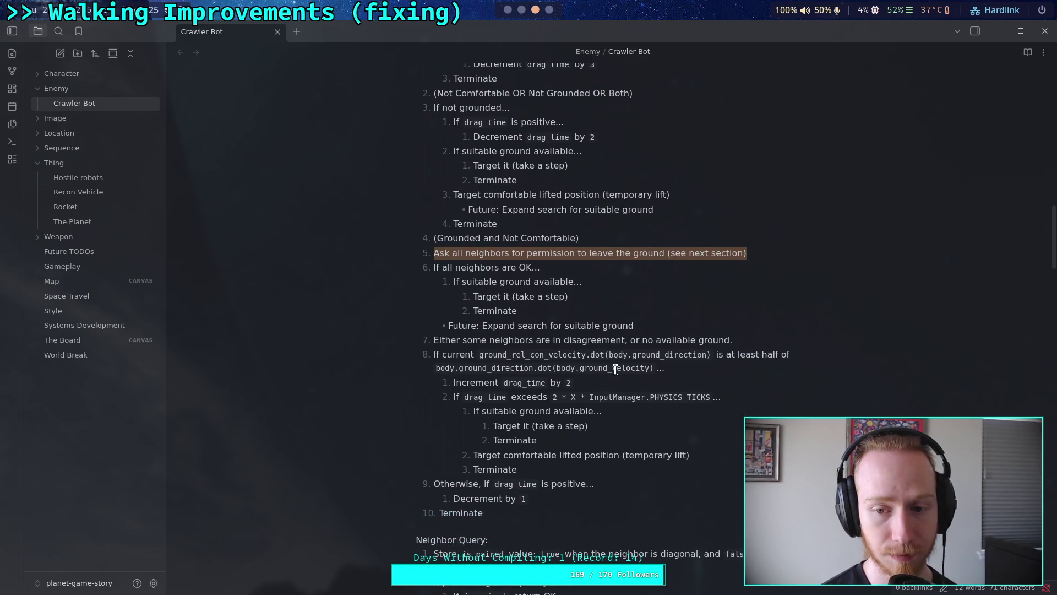
{"action": "scroll", "coordinate": [616, 369], "scroll_direction": "down", "scroll_amount": 4}
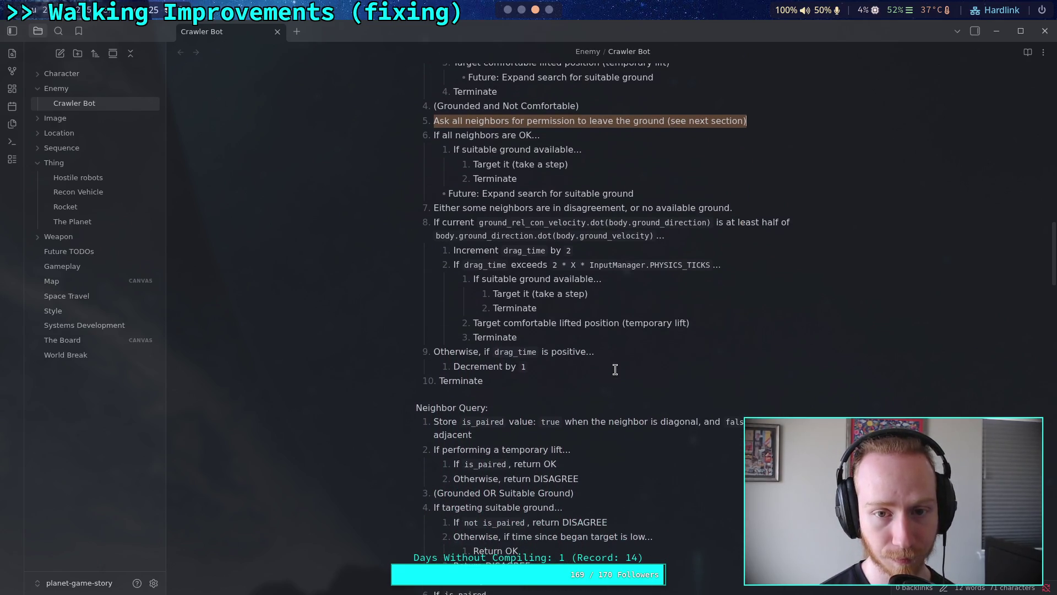
{"action": "scroll", "coordinate": [615, 369], "scroll_direction": "down", "scroll_amount": 5}
{"action": "scroll", "coordinate": [615, 369], "scroll_direction": "up", "scroll_amount": 8}
{"action": "scroll", "coordinate": [615, 367], "scroll_direction": "down", "scroll_amount": 6}
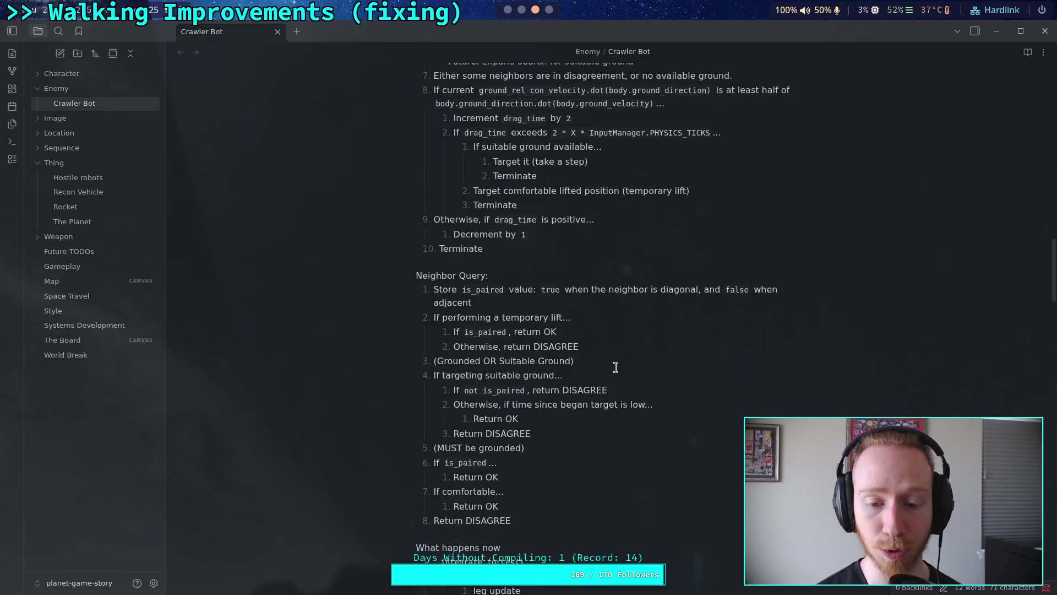
{"action": "scroll", "coordinate": [616, 366], "scroll_direction": "down", "scroll_amount": 1}
{"action": "left_click", "coordinate": [503, 406]}
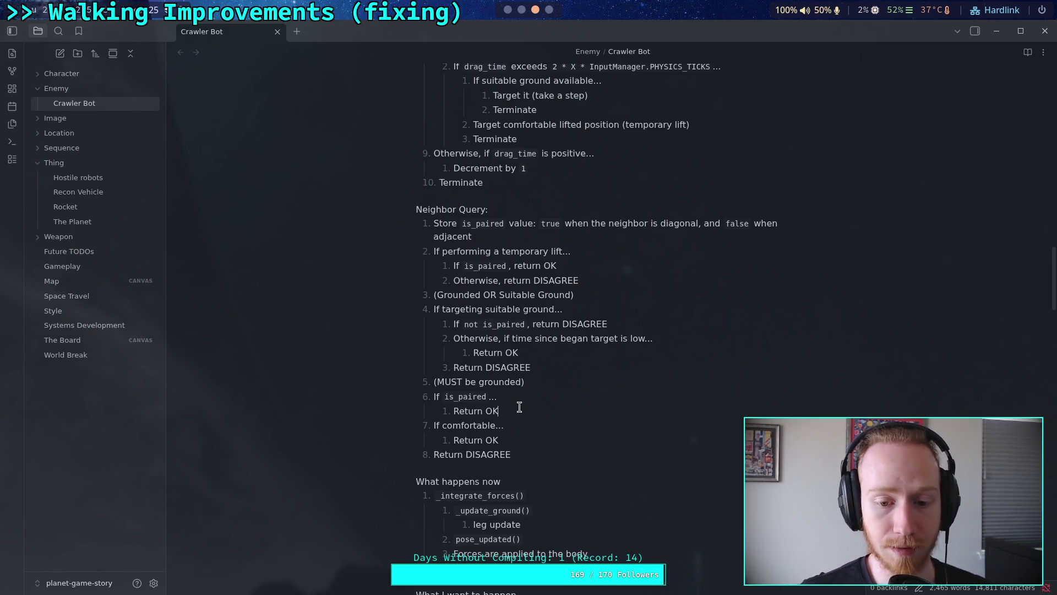
{"action": "left_click_drag", "start_coordinate": [526, 382], "coordinate": [433, 382]}
{"action": "left_click", "coordinate": [504, 410]}
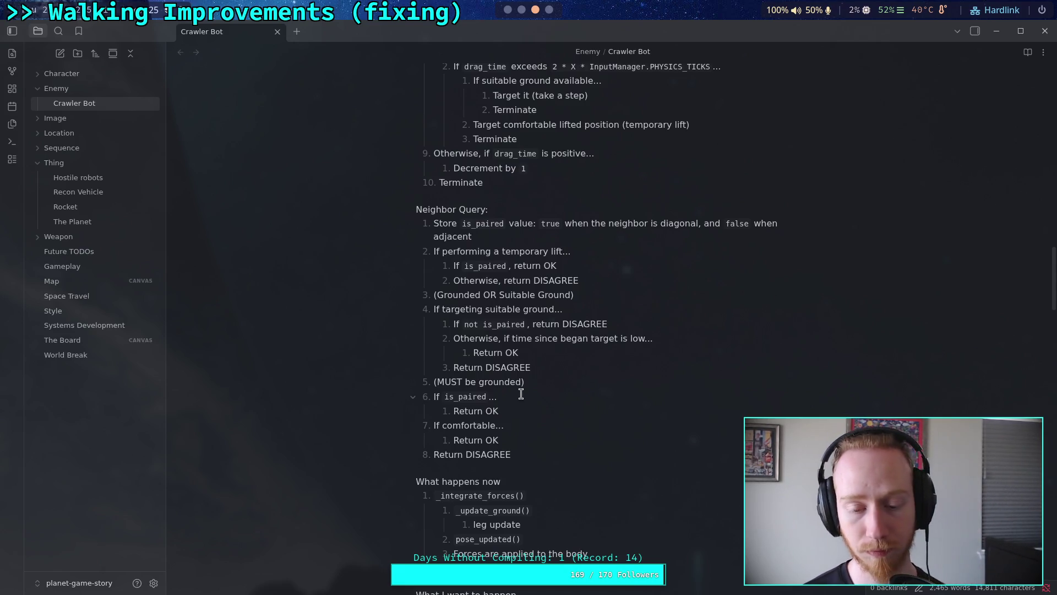
{"action": "scroll", "coordinate": [557, 383], "scroll_direction": "down", "scroll_amount": 4}
{"action": "scroll", "coordinate": [566, 382], "scroll_direction": "up", "scroll_amount": 7}
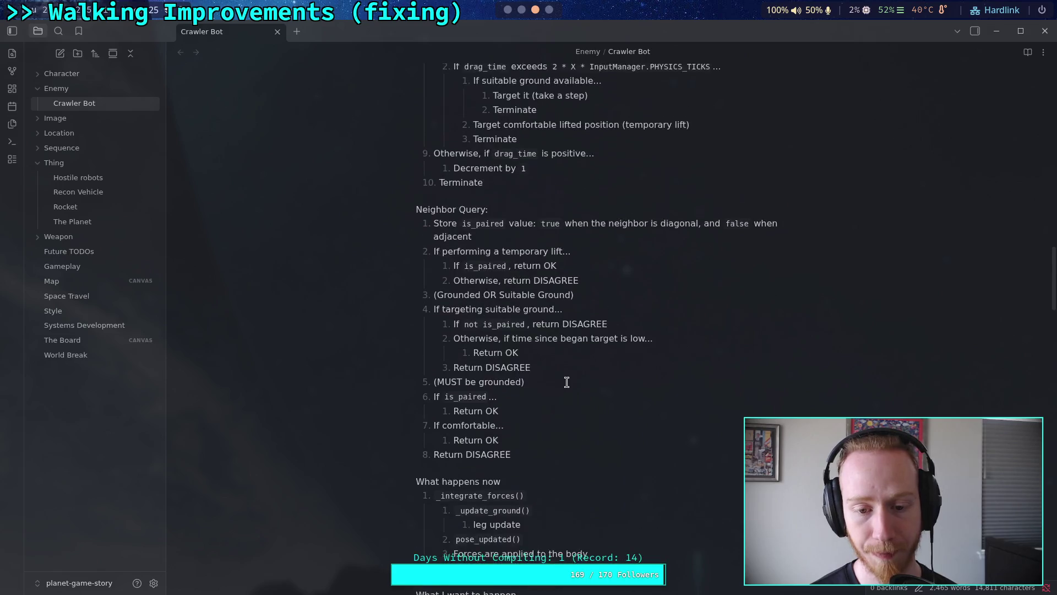
{"action": "scroll", "coordinate": [567, 381], "scroll_direction": "up", "scroll_amount": 6}
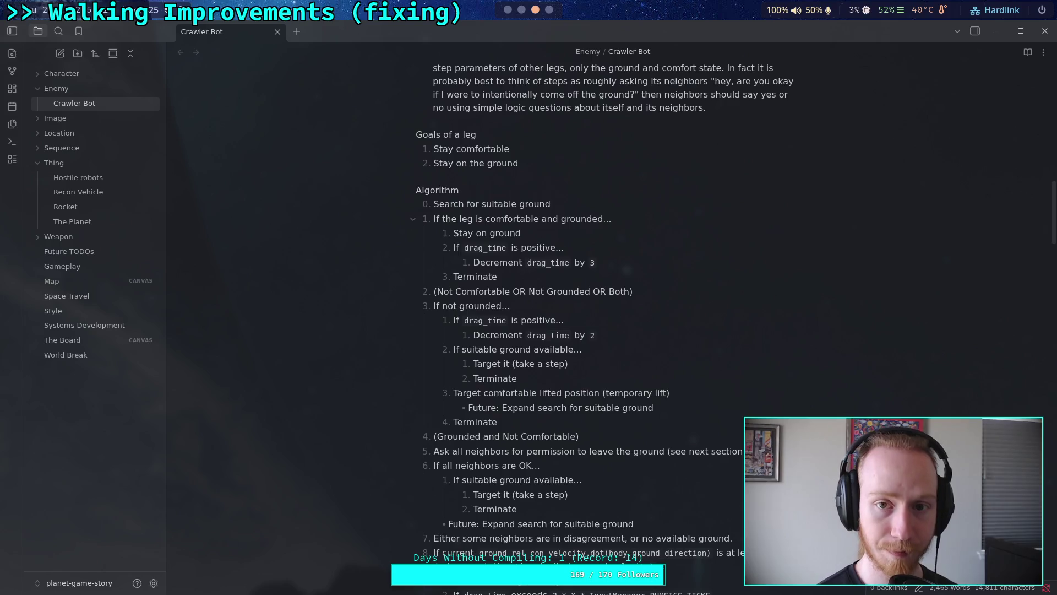
Run git status in the terminal, showing 'Enemy/Crawler Bot.md' as modified.
{"action": "key", "text": "super+2"}
{"action": "type", "text": "git"}
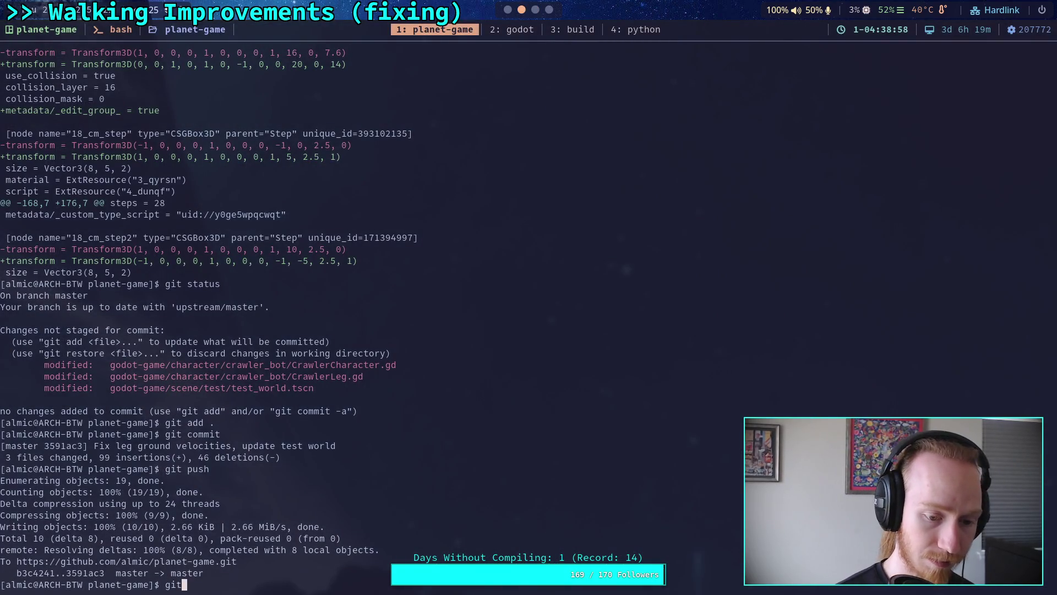
{"action": "type", "text": " status"}
{"action": "key", "text": "Return"}
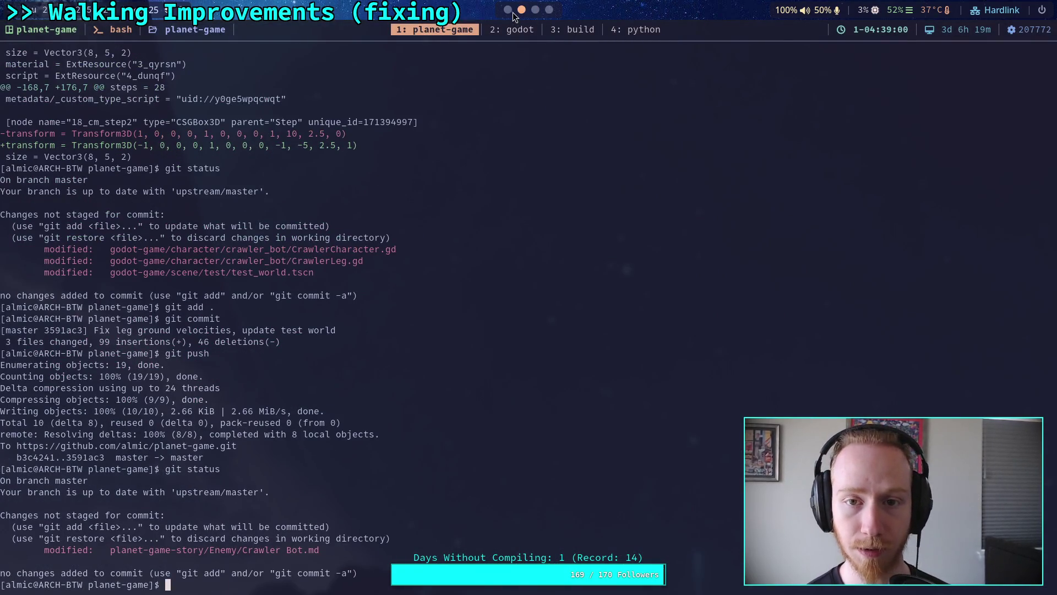
{"action": "left_click", "coordinate": [513, 12]}
Close the physical_skeleton.gd and player.gd scripts.
{"action": "scroll", "coordinate": [479, 389], "scroll_direction": "up", "scroll_amount": 2}
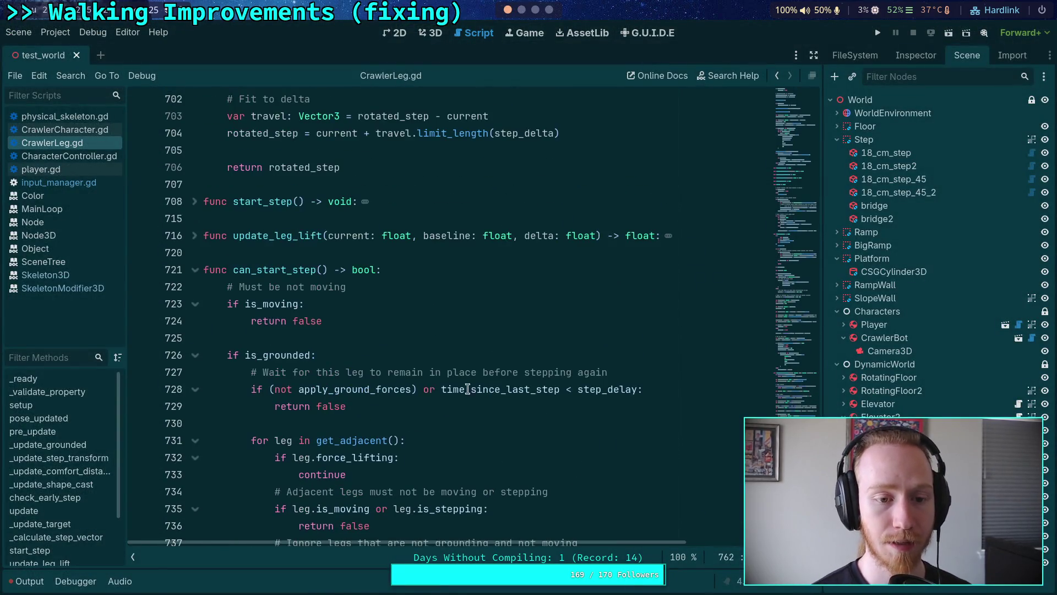
{"action": "scroll", "coordinate": [358, 363], "scroll_direction": "up", "scroll_amount": 4}
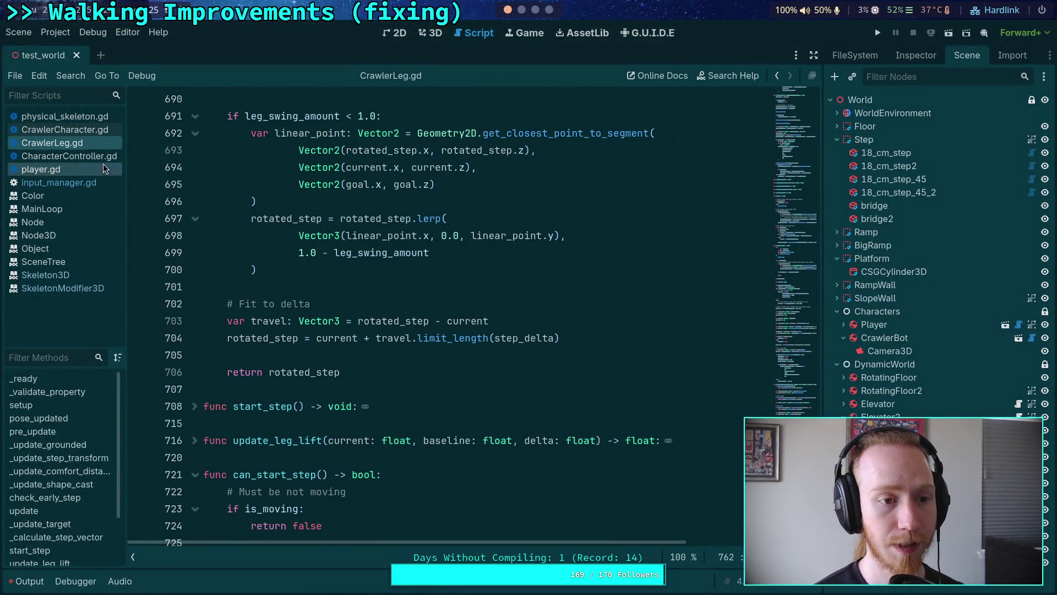
{"action": "left_click", "coordinate": [82, 130]}
{"action": "right_click", "coordinate": [85, 117]}
{"action": "left_click", "coordinate": [107, 164]}
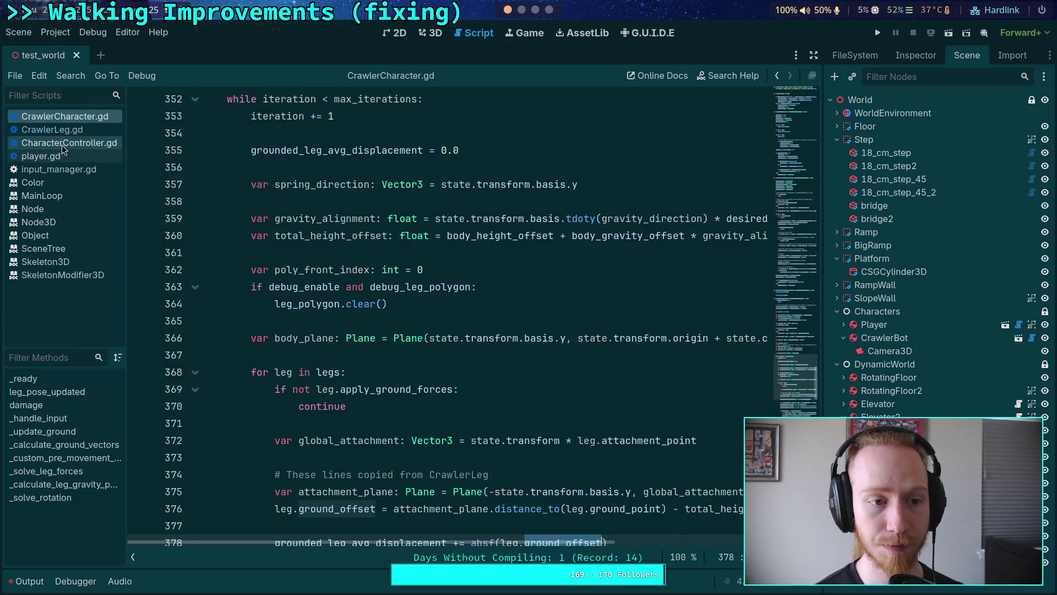
{"action": "left_click", "coordinate": [58, 156]}
{"action": "right_click", "coordinate": [56, 152]}
{"action": "left_click", "coordinate": [44, 165]}
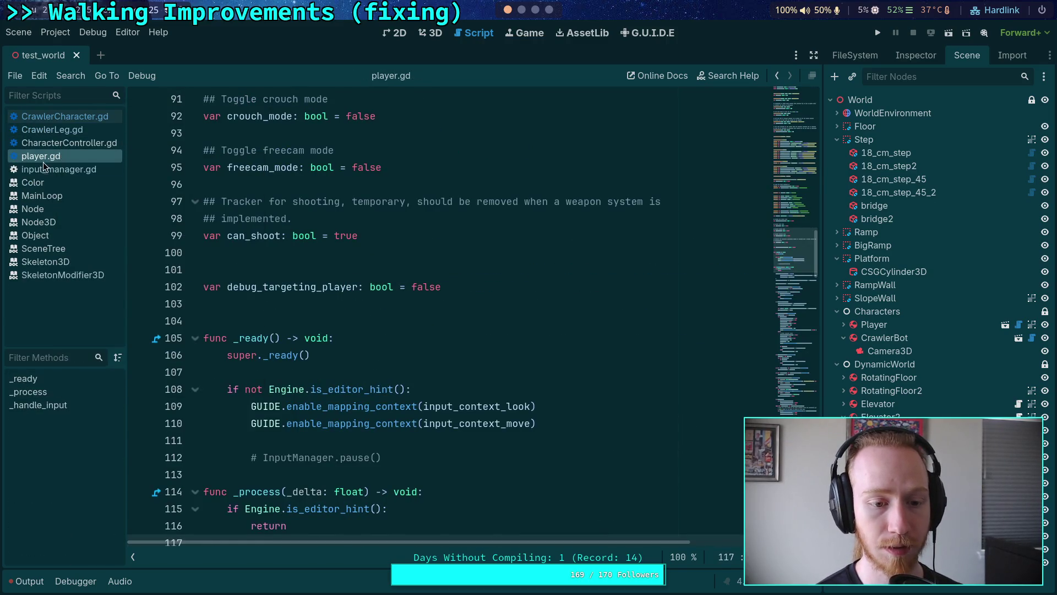
{"action": "right_click", "coordinate": [60, 157]}
{"action": "left_click", "coordinate": [91, 196]}
Close input_manager.gd, all open documentation pages, and CharacterController.gd.
{"action": "left_click", "coordinate": [70, 157]}
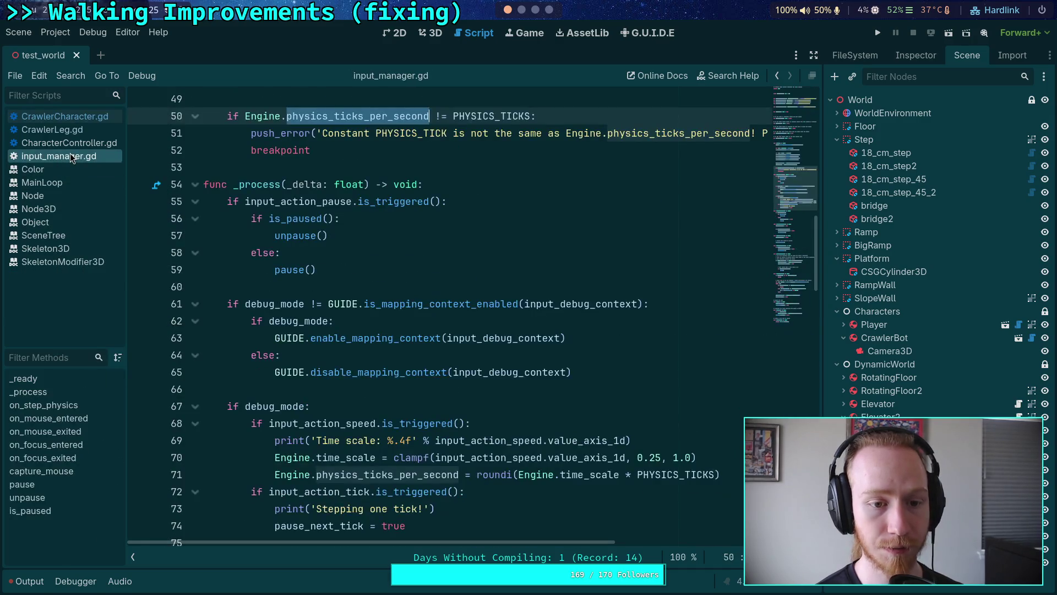
{"action": "right_click", "coordinate": [71, 157]}
{"action": "left_click", "coordinate": [88, 194]}
{"action": "right_click", "coordinate": [64, 158]}
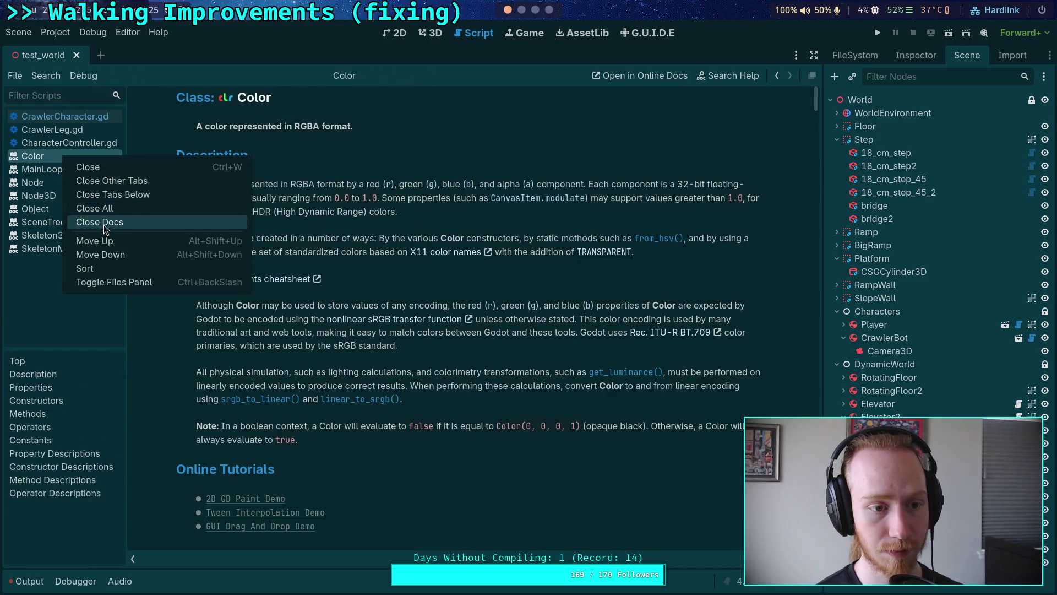
{"action": "left_click", "coordinate": [105, 223]}
{"action": "left_click", "coordinate": [64, 142]}
{"action": "right_click", "coordinate": [62, 144]}
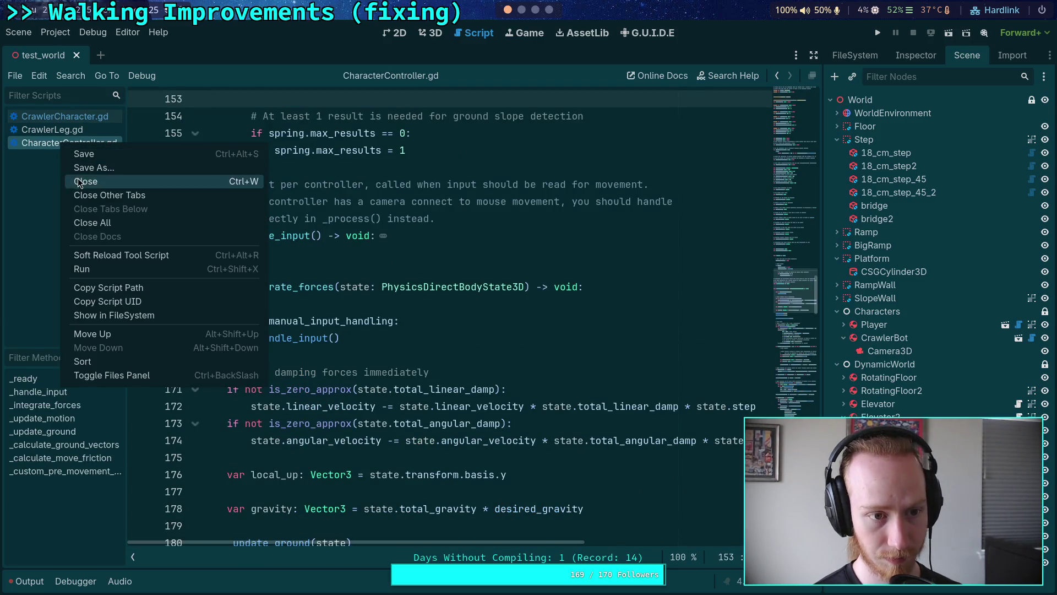
{"action": "left_click", "coordinate": [79, 182]}
Collapse _solve_leg_forces and _custom_pre_movement_forces, then bring up CrawlerLeg.gd.
{"action": "scroll", "coordinate": [264, 295], "scroll_direction": "up", "scroll_amount": 5}
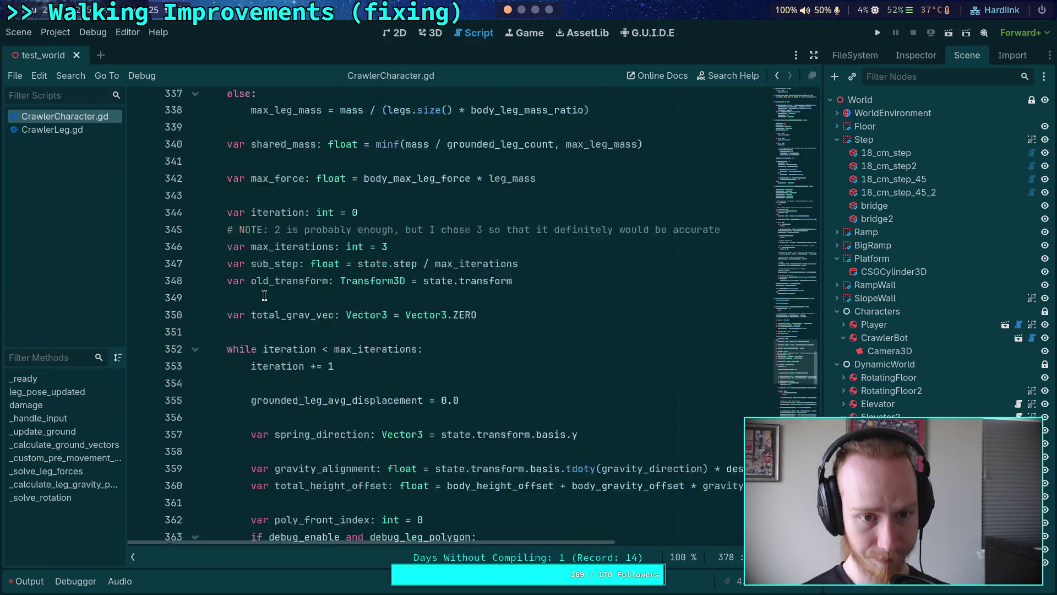
{"action": "scroll", "coordinate": [264, 296], "scroll_direction": "up", "scroll_amount": 8}
{"action": "left_click", "coordinate": [195, 217]}
{"action": "scroll", "coordinate": [197, 204], "scroll_direction": "up", "scroll_amount": 3}
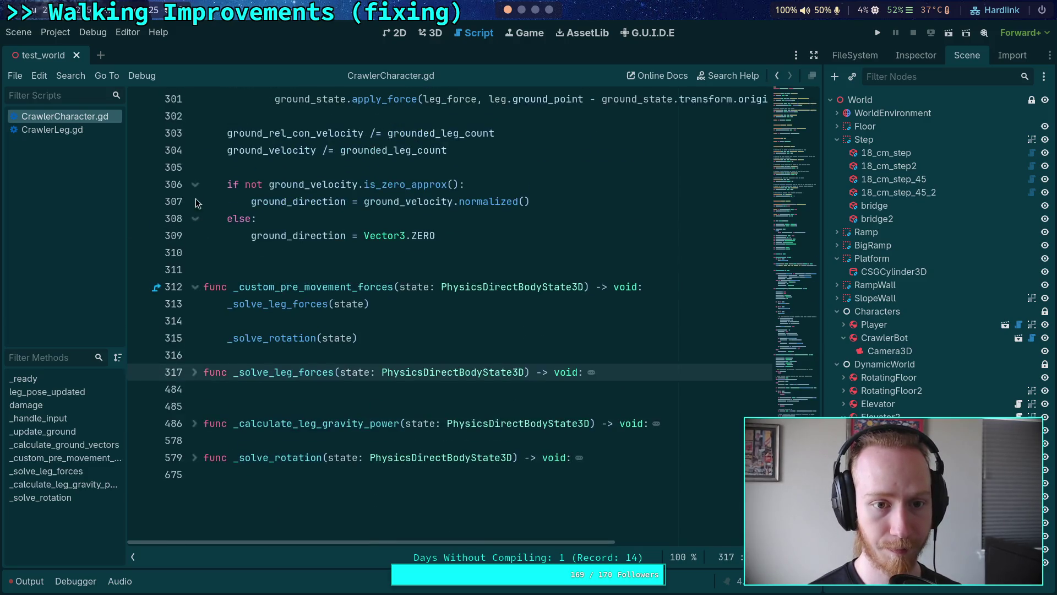
{"action": "left_click", "coordinate": [195, 287]}
{"action": "scroll", "coordinate": [200, 286], "scroll_direction": "up", "scroll_amount": 15}
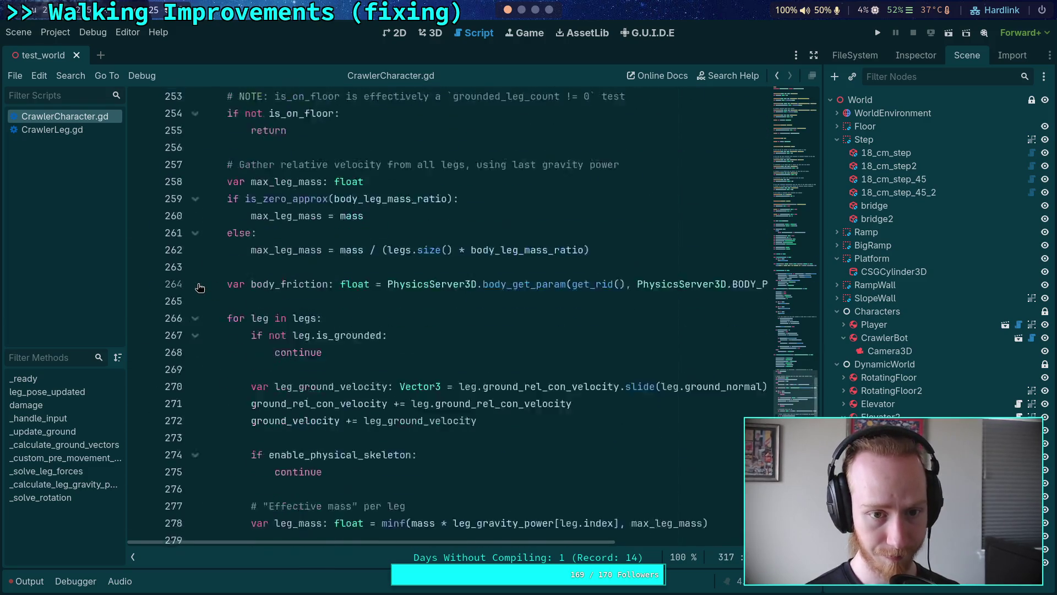
{"action": "scroll", "coordinate": [197, 308], "scroll_direction": "up", "scroll_amount": 18}
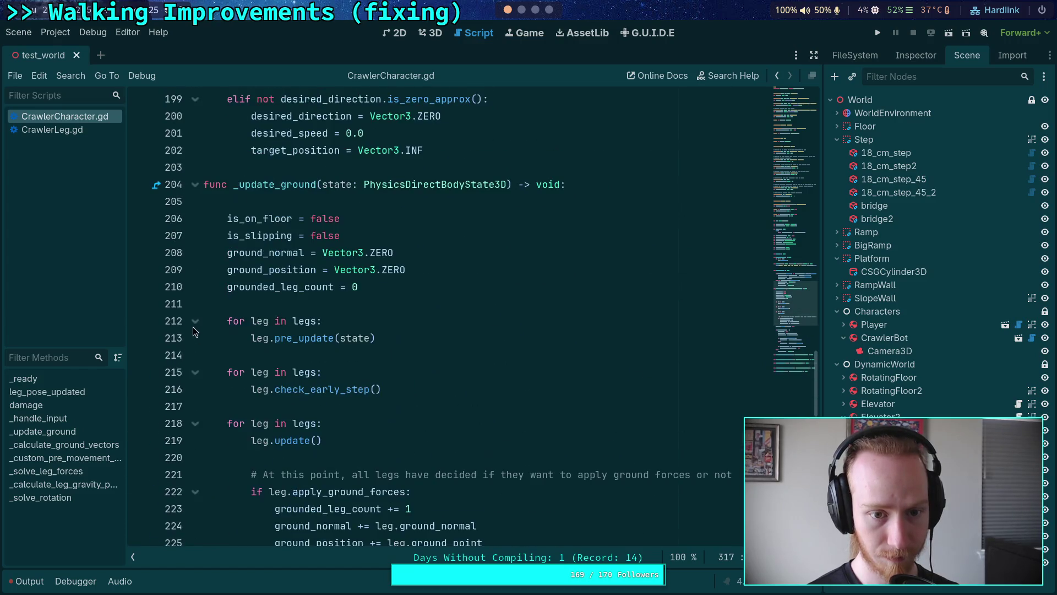
{"action": "scroll", "coordinate": [223, 328], "scroll_direction": "down", "scroll_amount": 2}
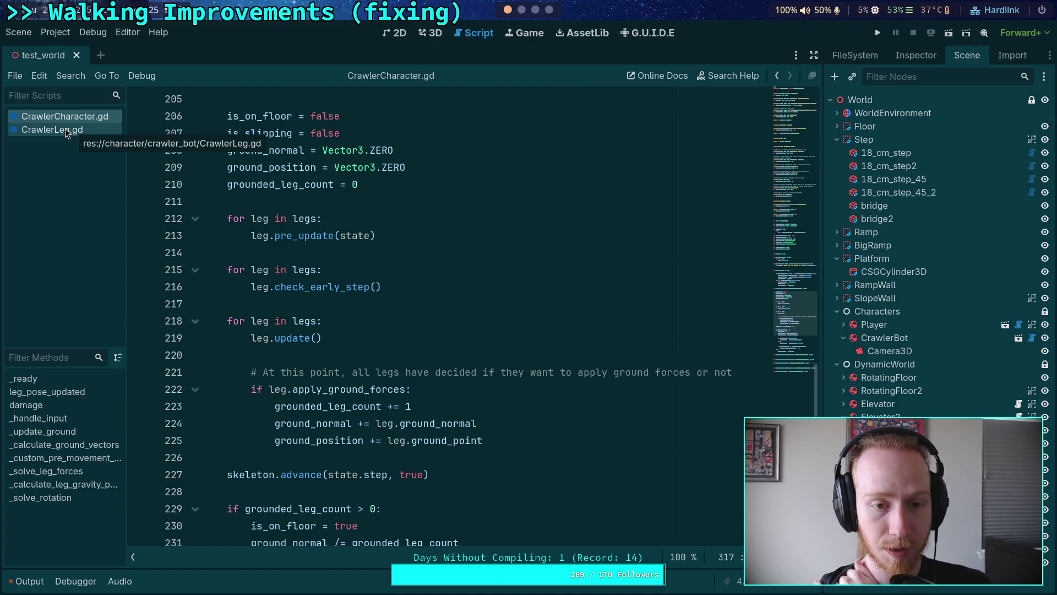
{"action": "left_click", "coordinate": [66, 134]}
{"action": "scroll", "coordinate": [191, 370], "scroll_direction": "down", "scroll_amount": 1}
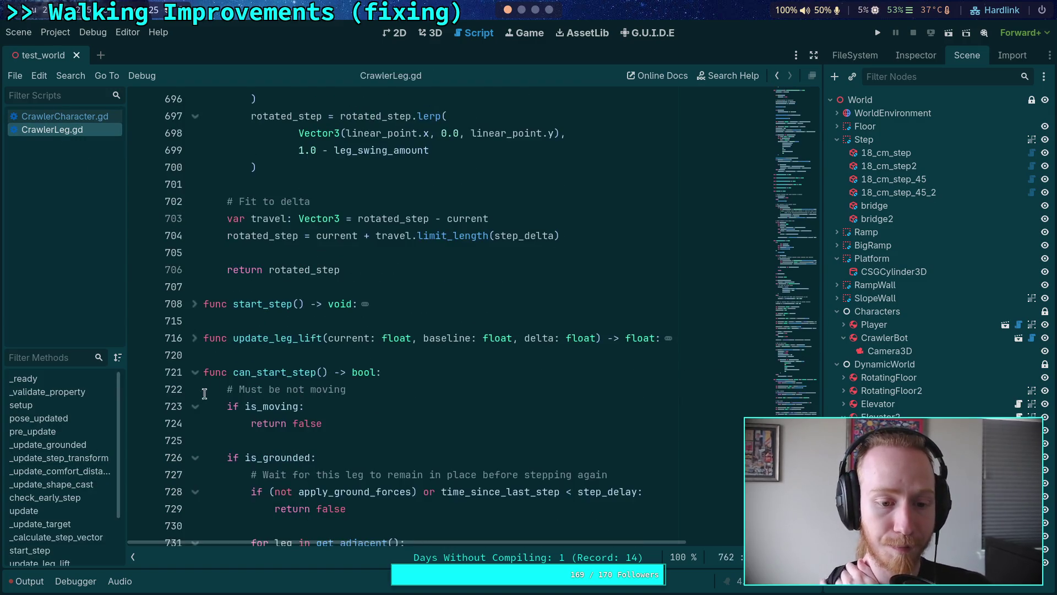
{"action": "left_click", "coordinate": [193, 372]}
{"action": "left_click", "coordinate": [196, 441]}
{"action": "scroll", "coordinate": [202, 400], "scroll_direction": "down", "scroll_amount": 4}
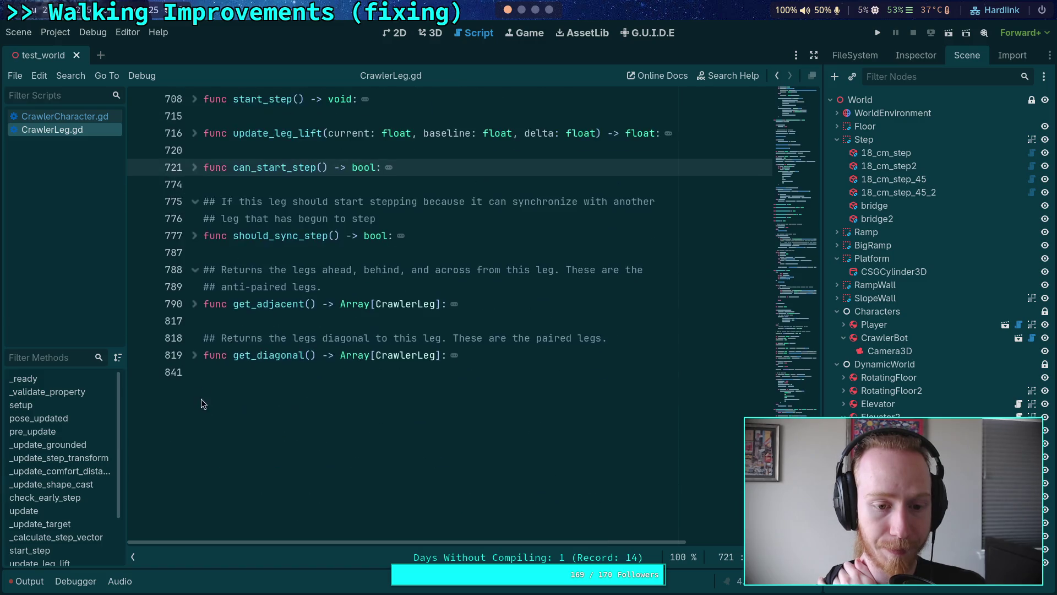
{"action": "scroll", "coordinate": [202, 401], "scroll_direction": "up", "scroll_amount": 9}
{"action": "scroll", "coordinate": [202, 400], "scroll_direction": "up", "scroll_amount": 20}
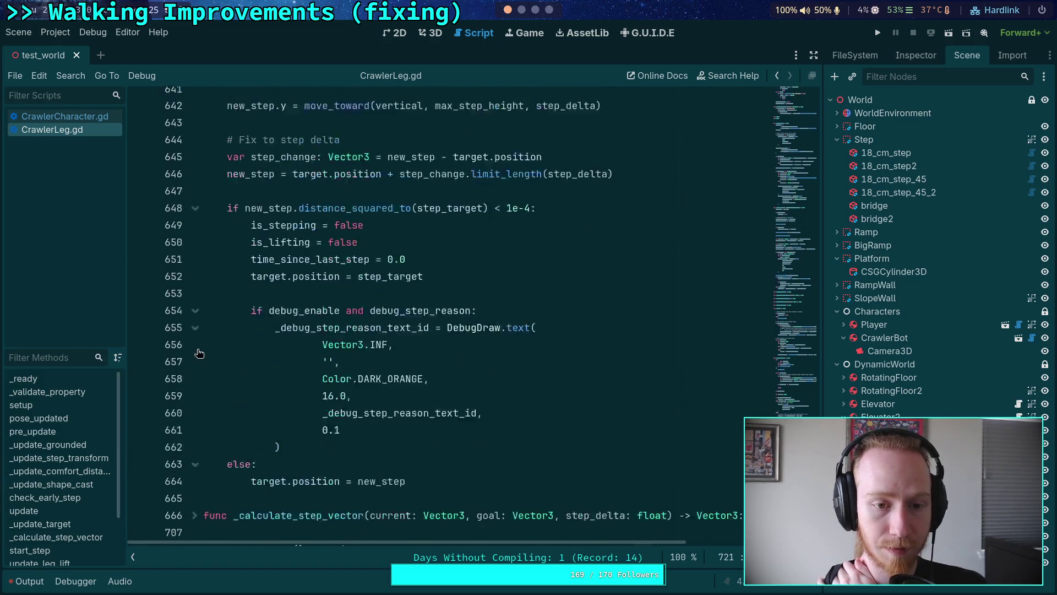
{"action": "scroll", "coordinate": [199, 353], "scroll_direction": "up", "scroll_amount": 20}
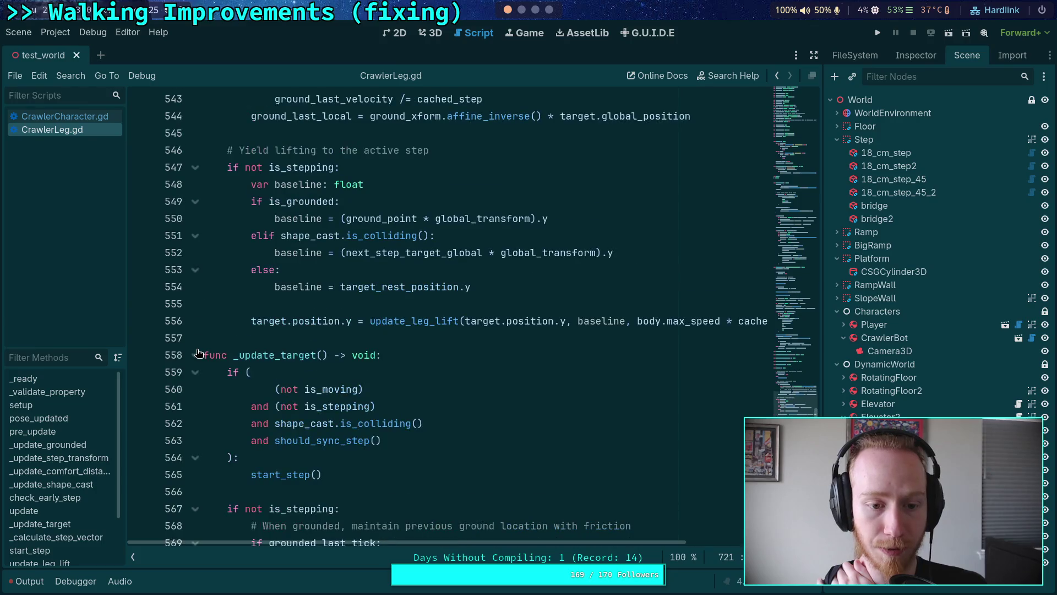
{"action": "left_click", "coordinate": [195, 353]}
{"action": "scroll", "coordinate": [199, 353], "scroll_direction": "up", "scroll_amount": 10}
{"action": "left_click", "coordinate": [196, 304]}
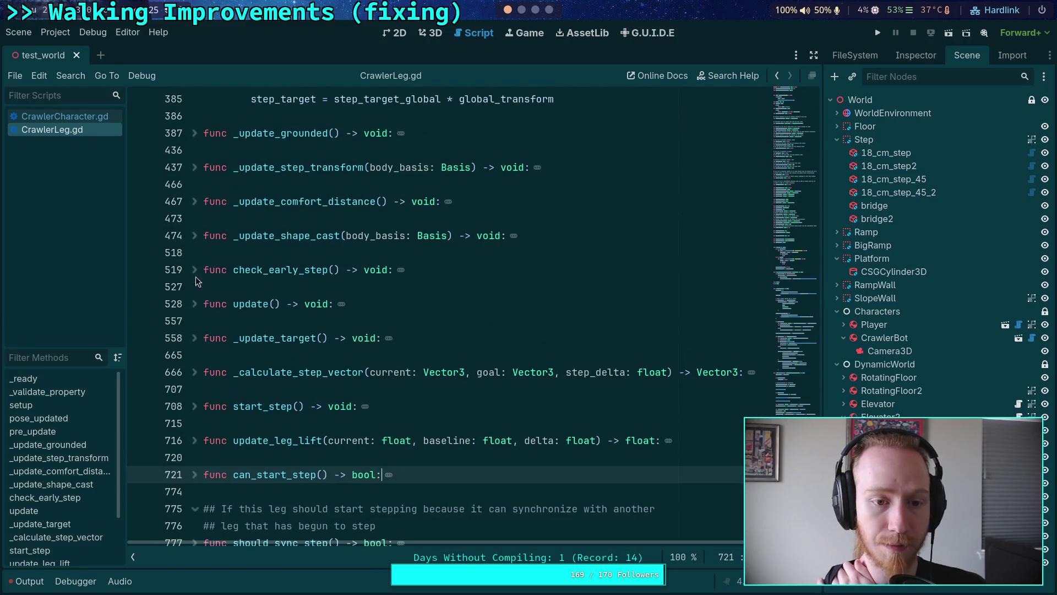
{"action": "scroll", "coordinate": [205, 298], "scroll_direction": "up", "scroll_amount": 15}
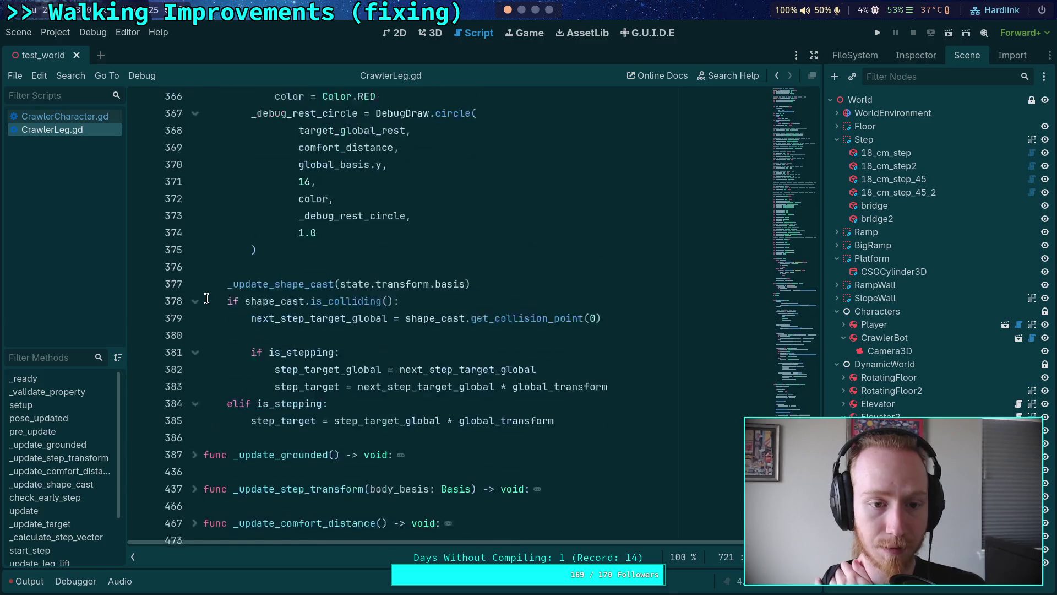
{"action": "scroll", "coordinate": [206, 298], "scroll_direction": "up", "scroll_amount": 5}
{"action": "scroll", "coordinate": [208, 292], "scroll_direction": "down", "scroll_amount": 2}
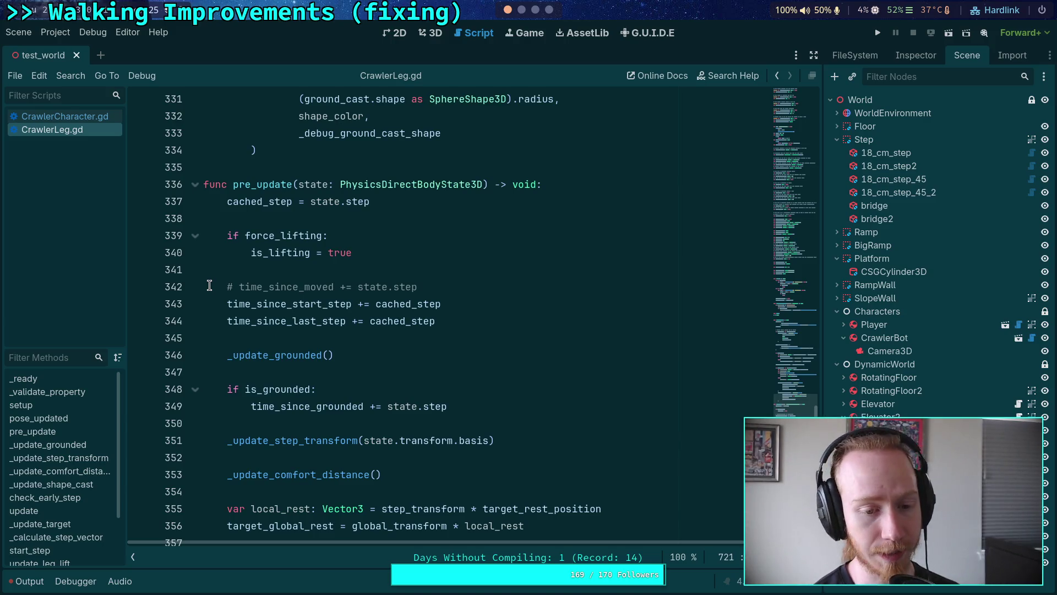
{"action": "scroll", "coordinate": [330, 376], "scroll_direction": "down", "scroll_amount": 2}
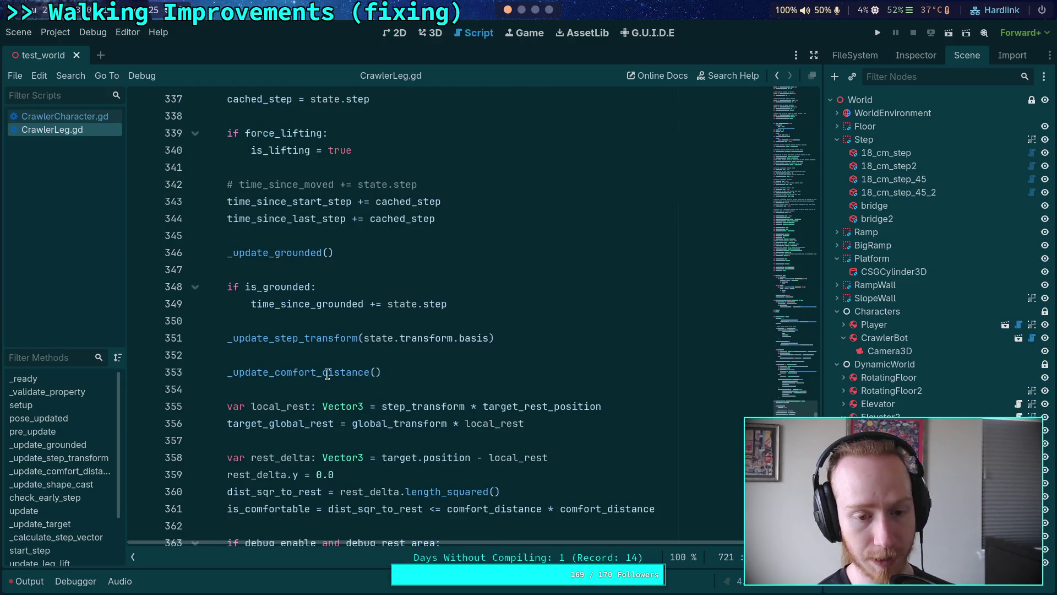
{"action": "scroll", "coordinate": [319, 374], "scroll_direction": "down", "scroll_amount": 1}
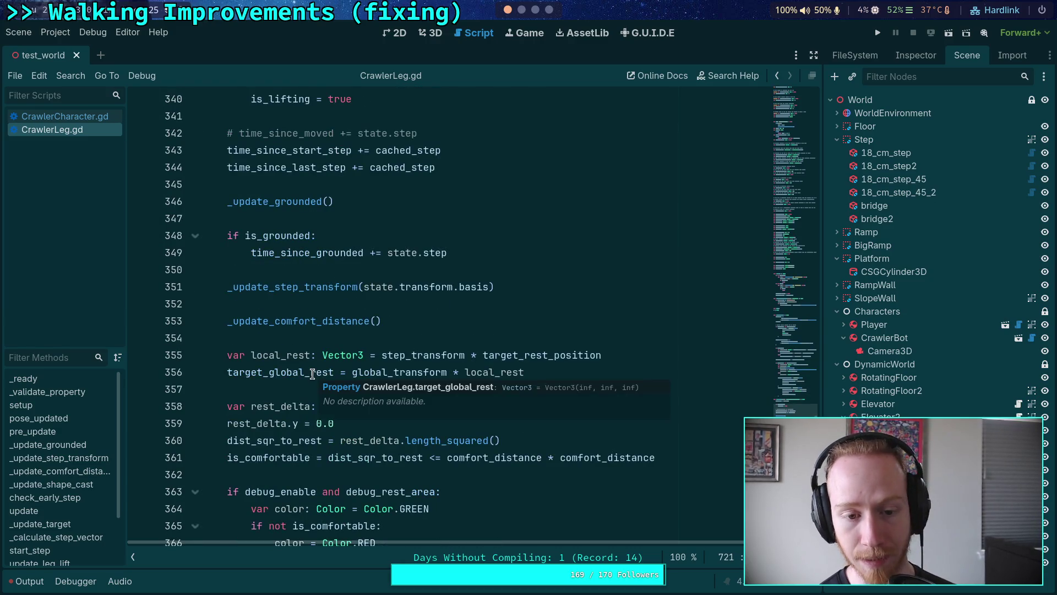
{"action": "scroll", "coordinate": [353, 276], "scroll_direction": "down", "scroll_amount": 4}
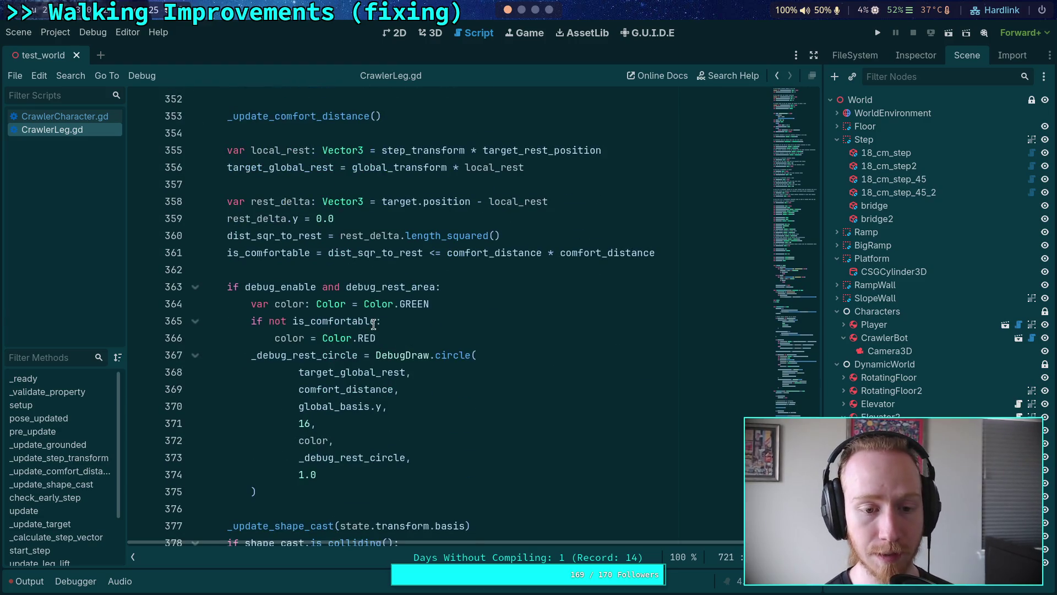
{"action": "left_click", "coordinate": [195, 287]}
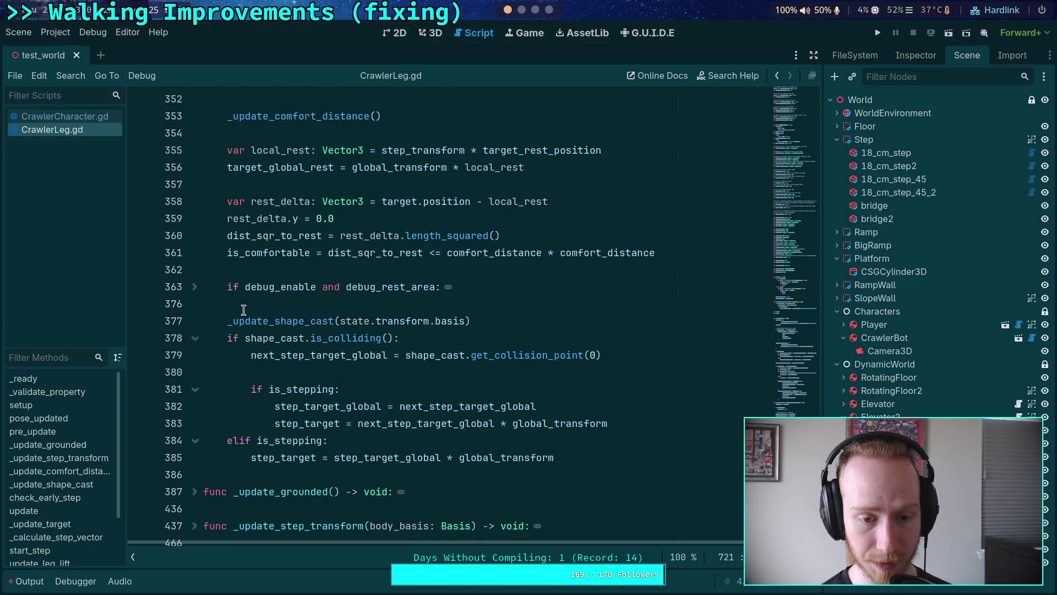
{"action": "scroll", "coordinate": [242, 310], "scroll_direction": "up", "scroll_amount": 8}
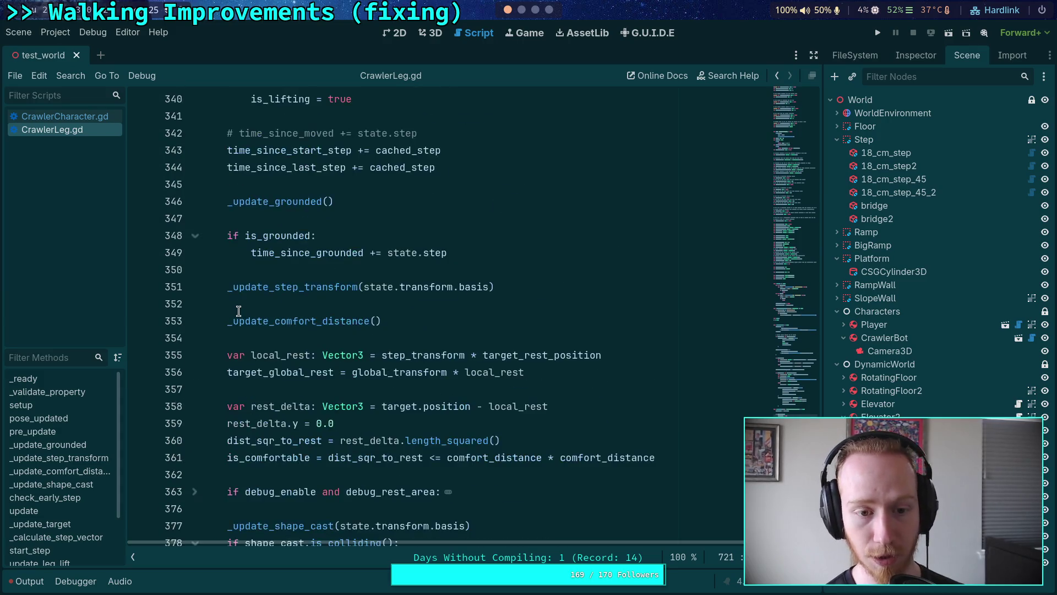
{"action": "left_click", "coordinate": [195, 237]}
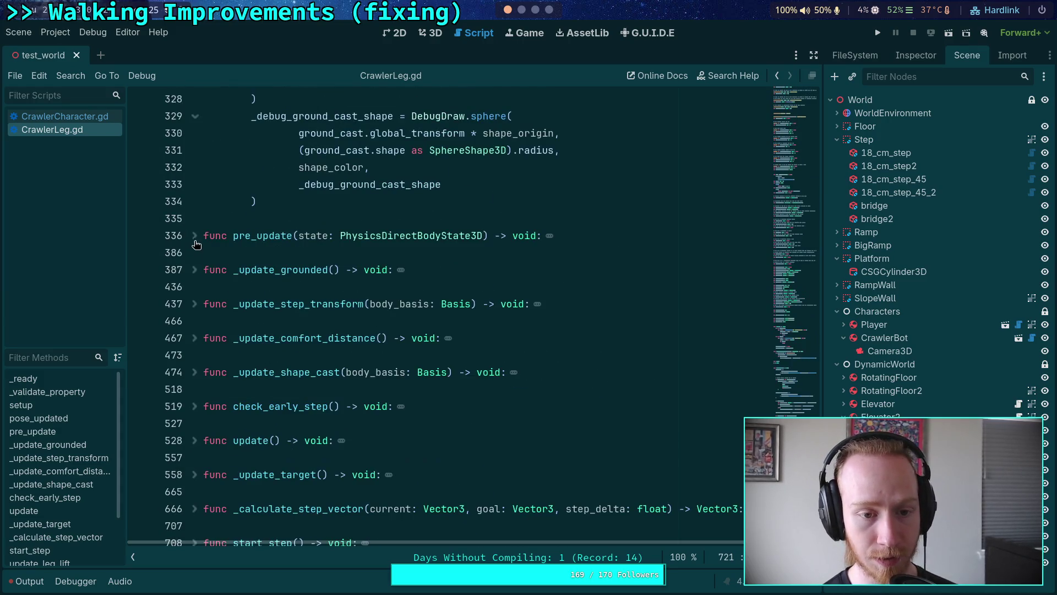
{"action": "left_click", "coordinate": [195, 236]}
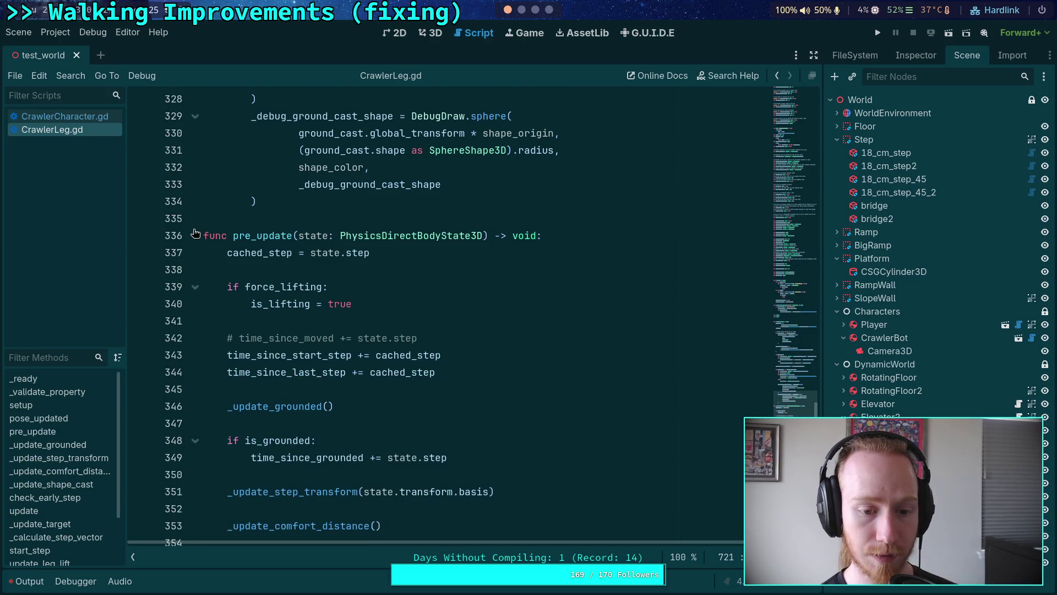
{"action": "scroll", "coordinate": [210, 263], "scroll_direction": "down", "scroll_amount": 6}
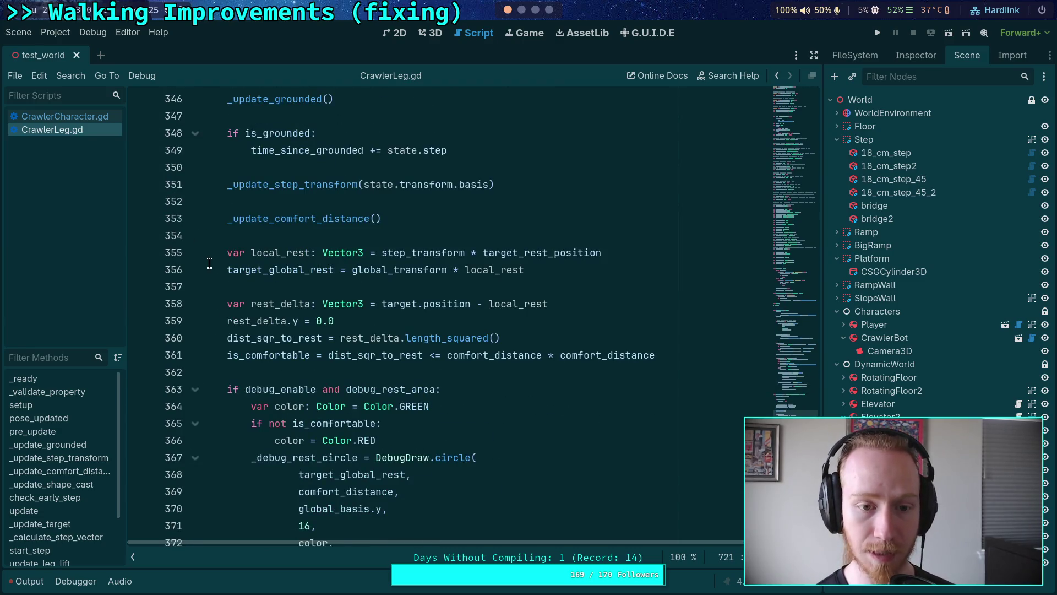
{"action": "scroll", "coordinate": [210, 263], "scroll_direction": "down", "scroll_amount": 11}
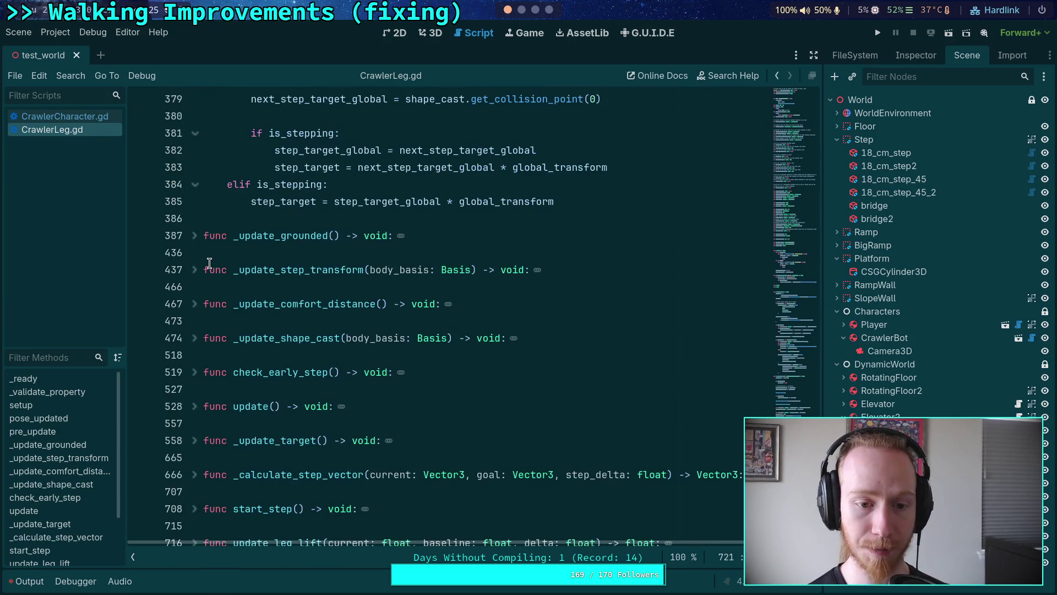
{"action": "left_click", "coordinate": [195, 338]}
{"action": "scroll", "coordinate": [338, 320], "scroll_direction": "down", "scroll_amount": 7}
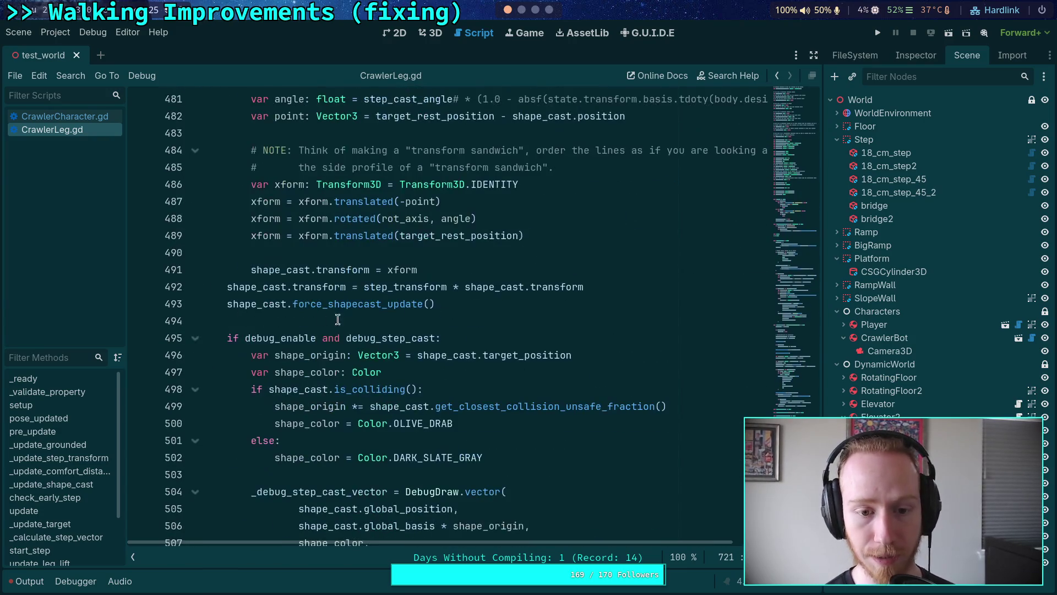
{"action": "left_click_drag", "start_coordinate": [433, 304], "coordinate": [220, 304]}
{"action": "scroll", "coordinate": [298, 317], "scroll_direction": "up", "scroll_amount": 2}
{"action": "scroll", "coordinate": [298, 317], "scroll_direction": "down", "scroll_amount": 5}
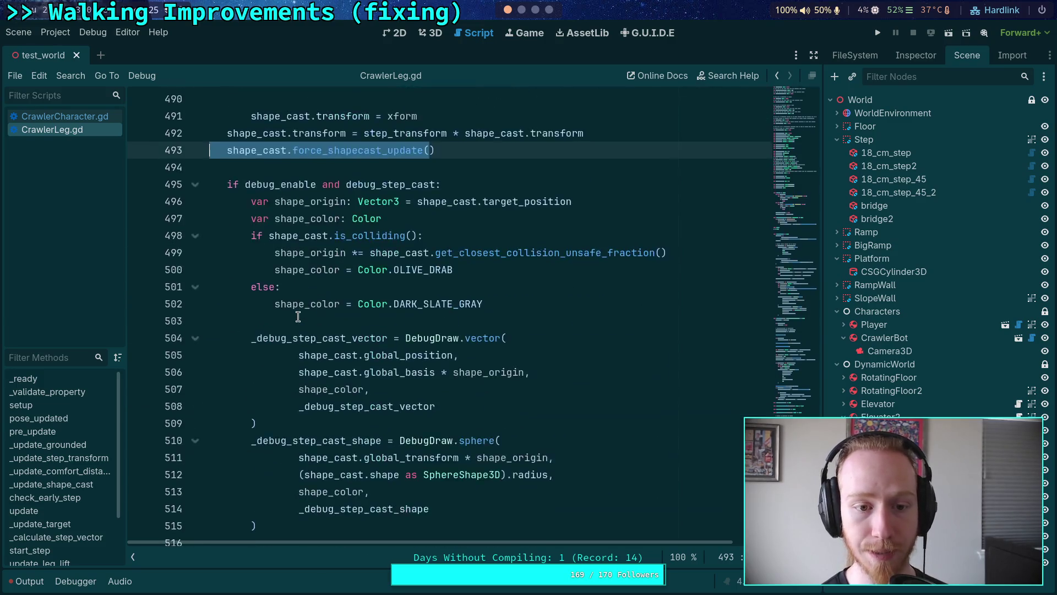
{"action": "scroll", "coordinate": [298, 317], "scroll_direction": "down", "scroll_amount": 5}
{"action": "scroll", "coordinate": [298, 317], "scroll_direction": "up", "scroll_amount": 5}
{"action": "left_click", "coordinate": [195, 184]}
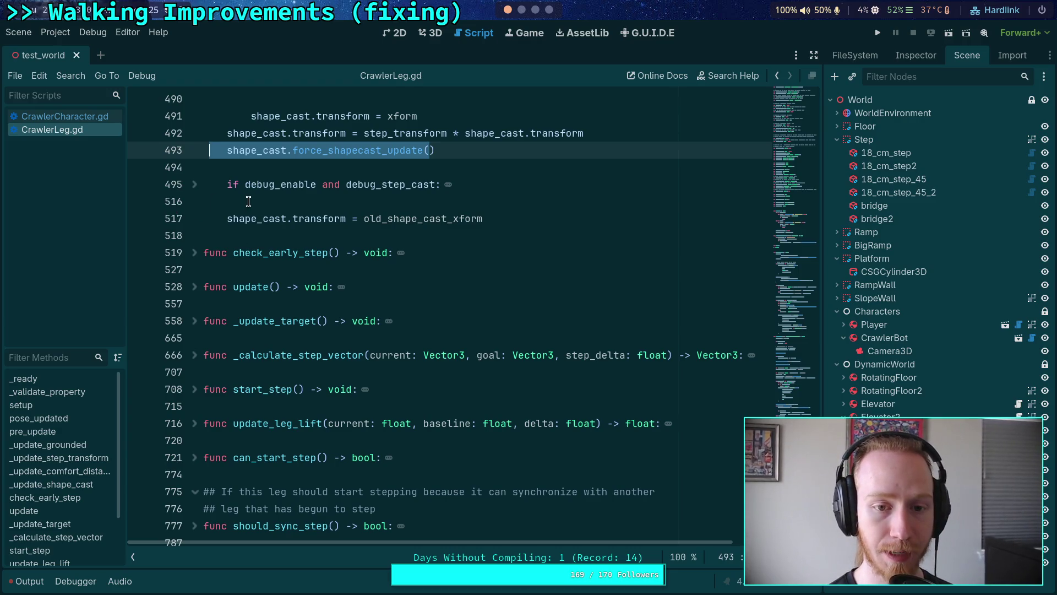
{"action": "left_click", "coordinate": [195, 184]}
{"action": "scroll", "coordinate": [307, 303], "scroll_direction": "down", "scroll_amount": 2}
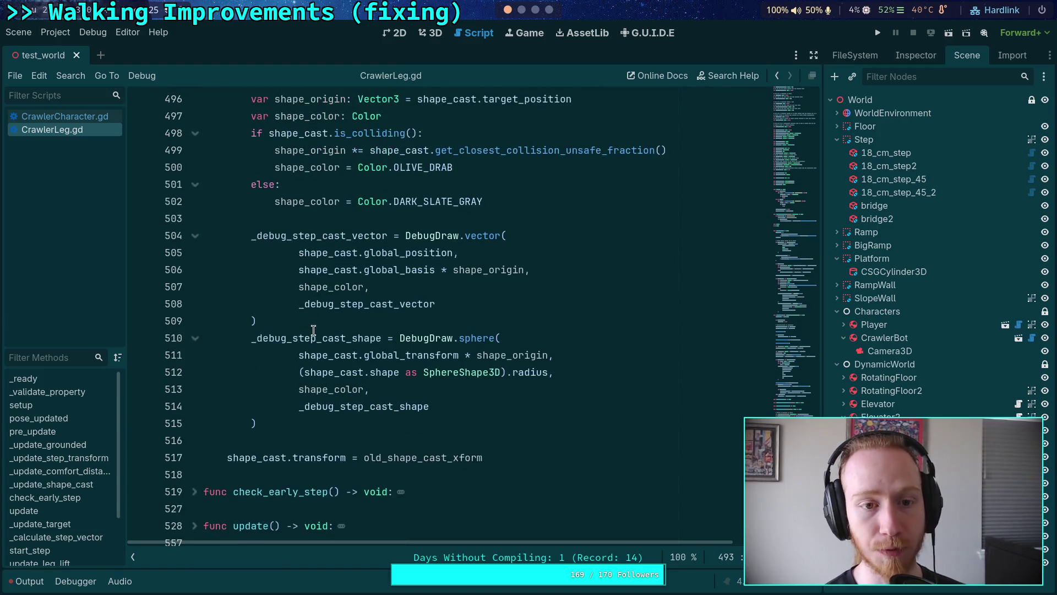
{"action": "scroll", "coordinate": [312, 329], "scroll_direction": "up", "scroll_amount": 1}
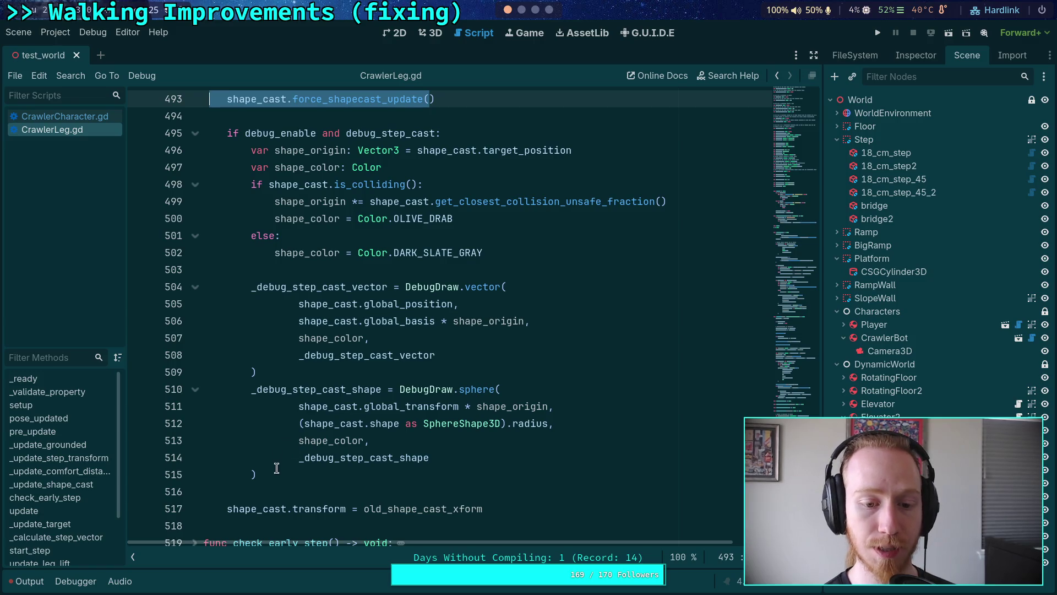
{"action": "mouse_move", "coordinate": [267, 476]}
{"action": "left_mouse_down"}
{"action": "mouse_move", "coordinate": [297, 459]}
{"action": "mouse_move", "coordinate": [250, 150]}
{"action": "mouse_move", "coordinate": [225, 127]}
{"action": "left_mouse_up"}
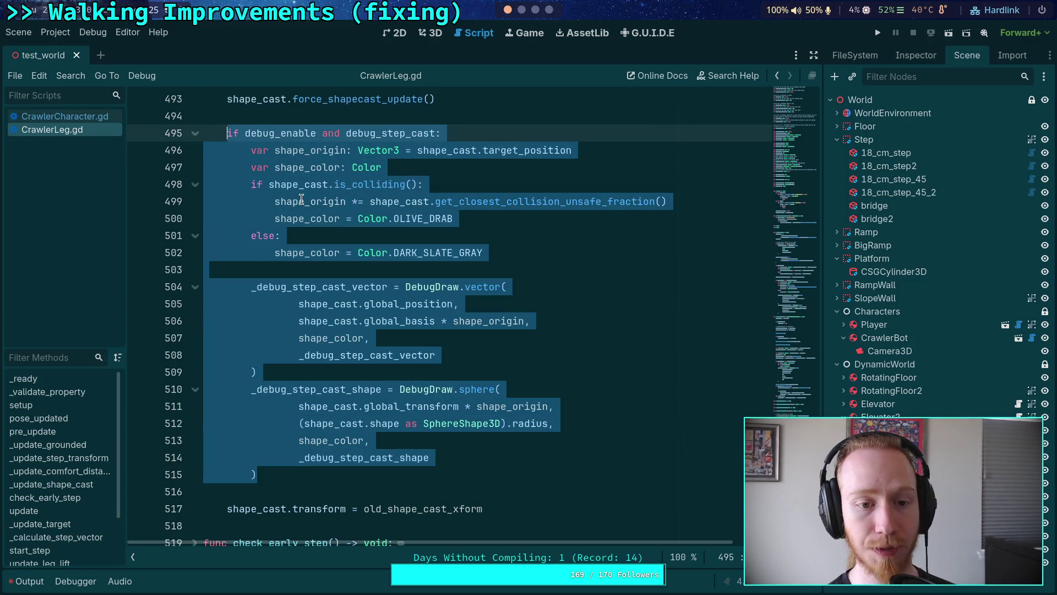
{"action": "left_click", "coordinate": [303, 201]}
{"action": "scroll", "coordinate": [303, 201], "scroll_direction": "up", "scroll_amount": 2}
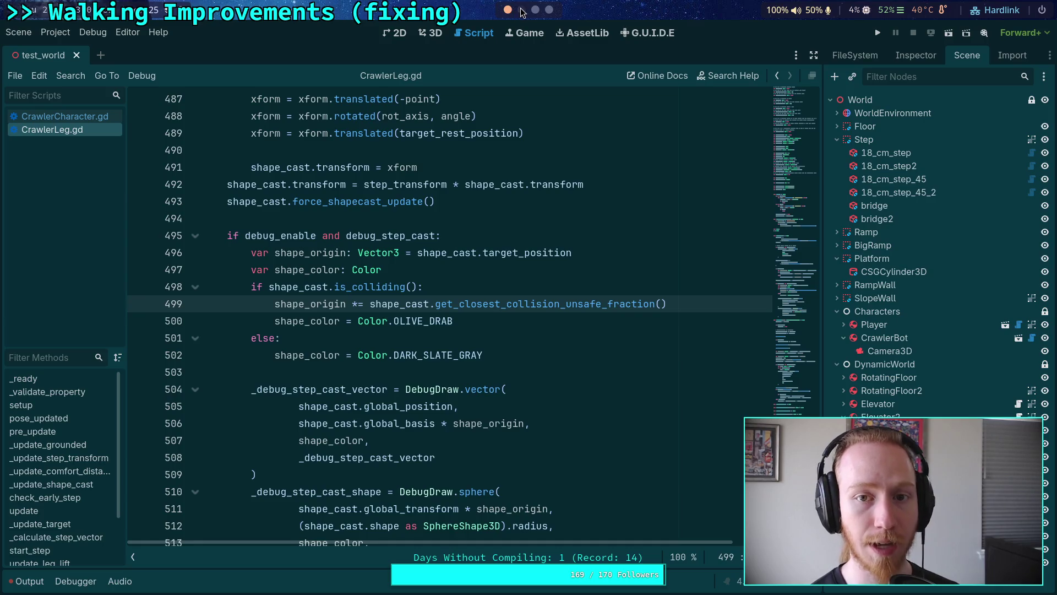
{"action": "left_click", "coordinate": [521, 10]}
{"action": "left_click", "coordinate": [508, 9]}
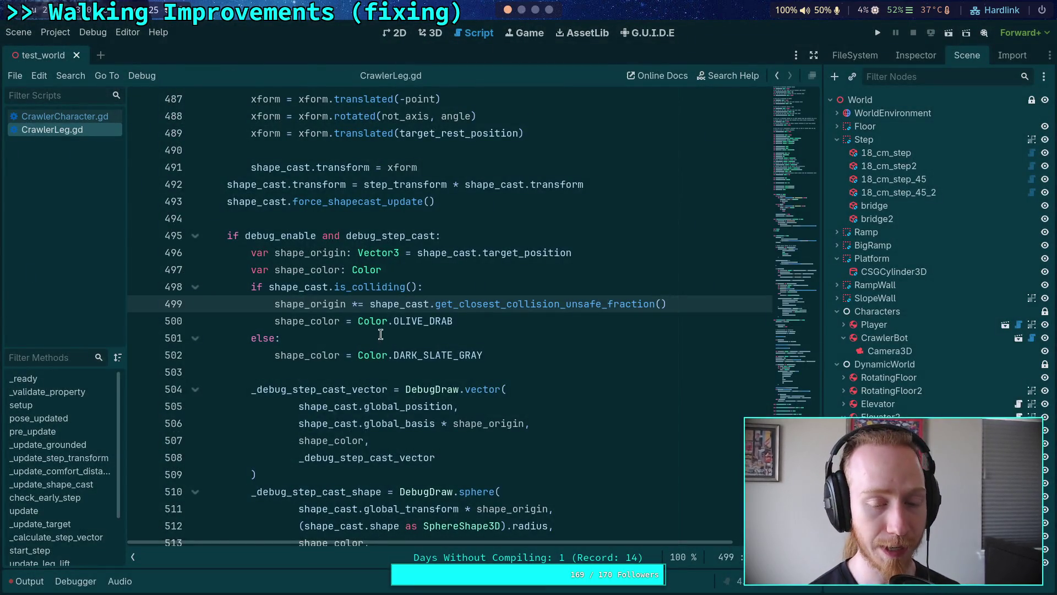
{"action": "scroll", "coordinate": [391, 368], "scroll_direction": "down", "scroll_amount": 12}
{"action": "left_click", "coordinate": [471, 401]}
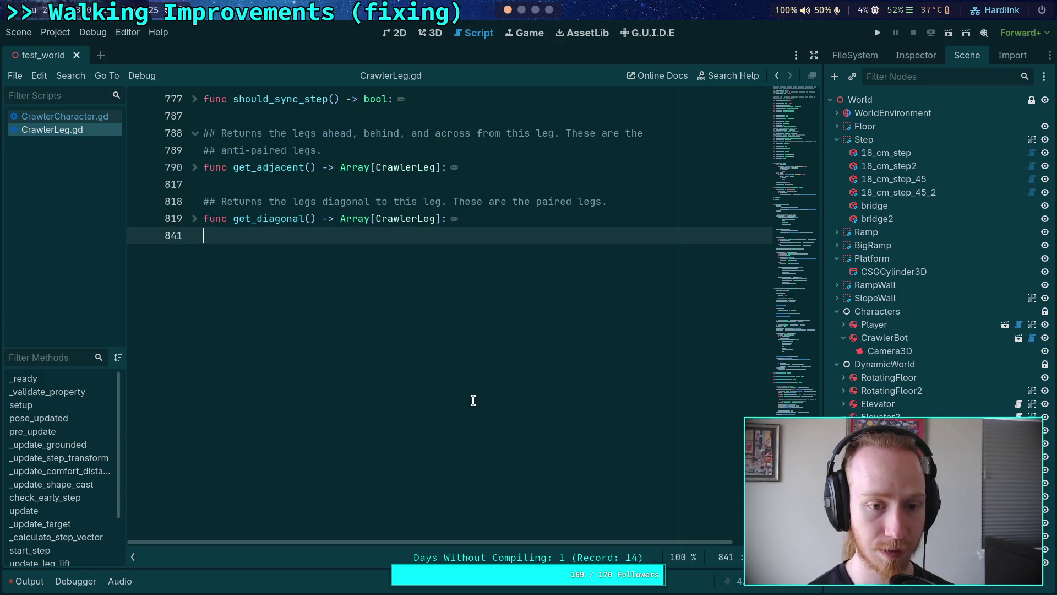
Start a 'func' line at the end of the file and cut debug drawing lines 496–515.
{"action": "key", "text": "Return"}
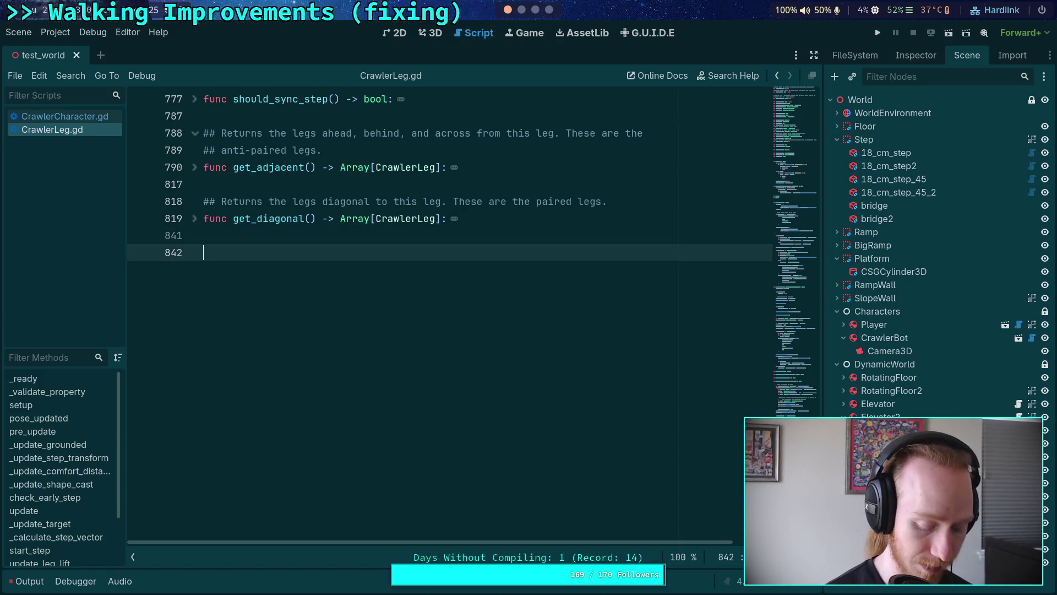
{"action": "type", "text": "func"}
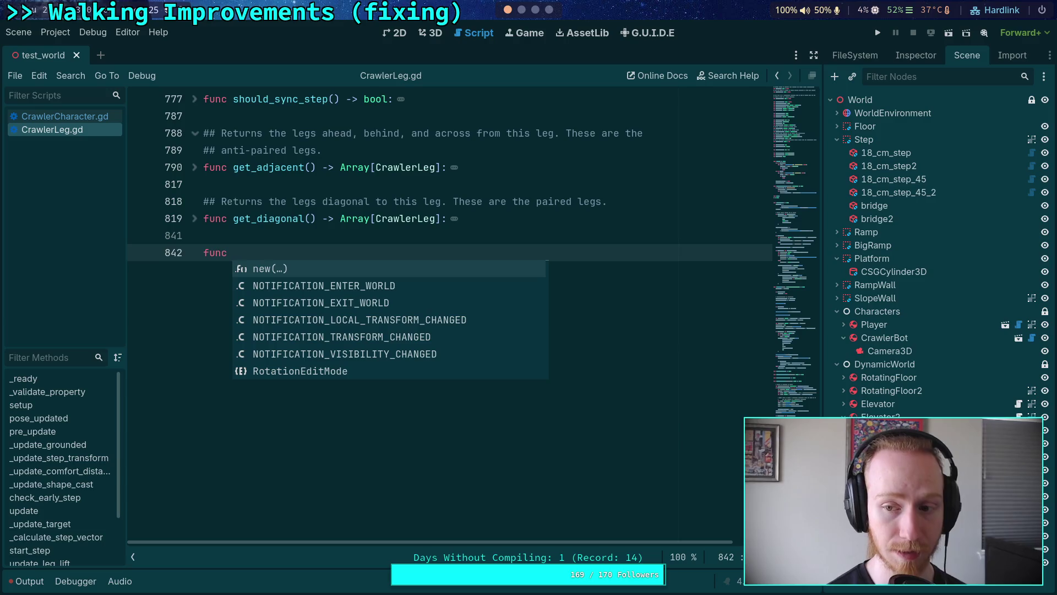
{"action": "left_click", "coordinate": [385, 238]}
{"action": "scroll", "coordinate": [383, 377], "scroll_direction": "up", "scroll_amount": 12}
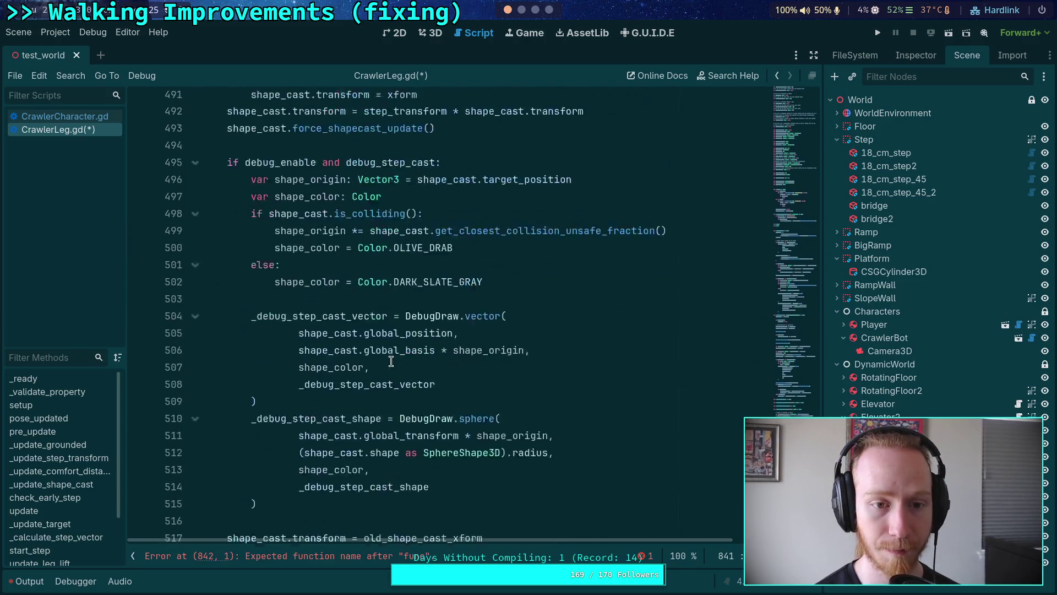
{"action": "scroll", "coordinate": [384, 378], "scroll_direction": "down", "scroll_amount": 2}
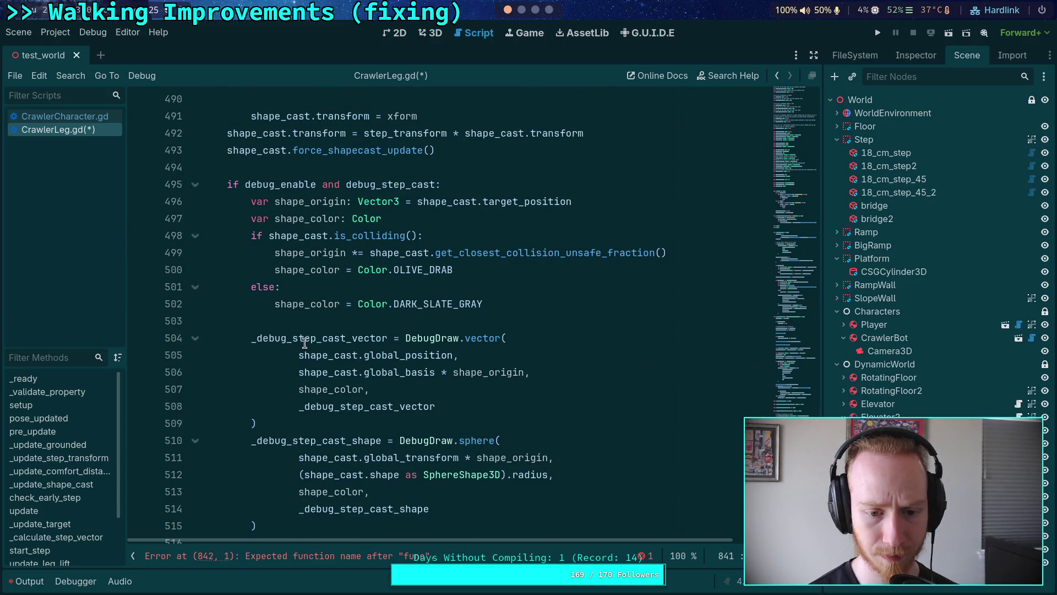
{"action": "scroll", "coordinate": [252, 406], "scroll_direction": "up", "scroll_amount": 2}
{"action": "mouse_move", "coordinate": [276, 421]}
{"action": "left_mouse_down"}
{"action": "mouse_move", "coordinate": [252, 406]}
{"action": "mouse_move", "coordinate": [254, 290]}
{"action": "mouse_move", "coordinate": [229, 184]}
{"action": "mouse_move", "coordinate": [252, 202]}
{"action": "left_mouse_up"}
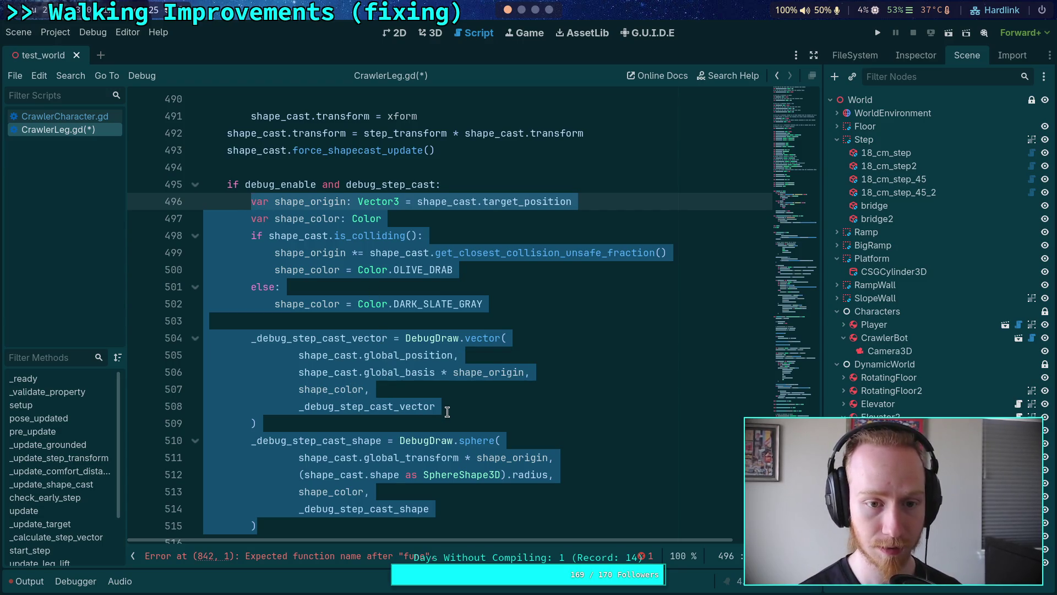
{"action": "scroll", "coordinate": [424, 413], "scroll_direction": "down", "scroll_amount": 1}
{"action": "scroll", "coordinate": [425, 411], "scroll_direction": "up", "scroll_amount": 1}
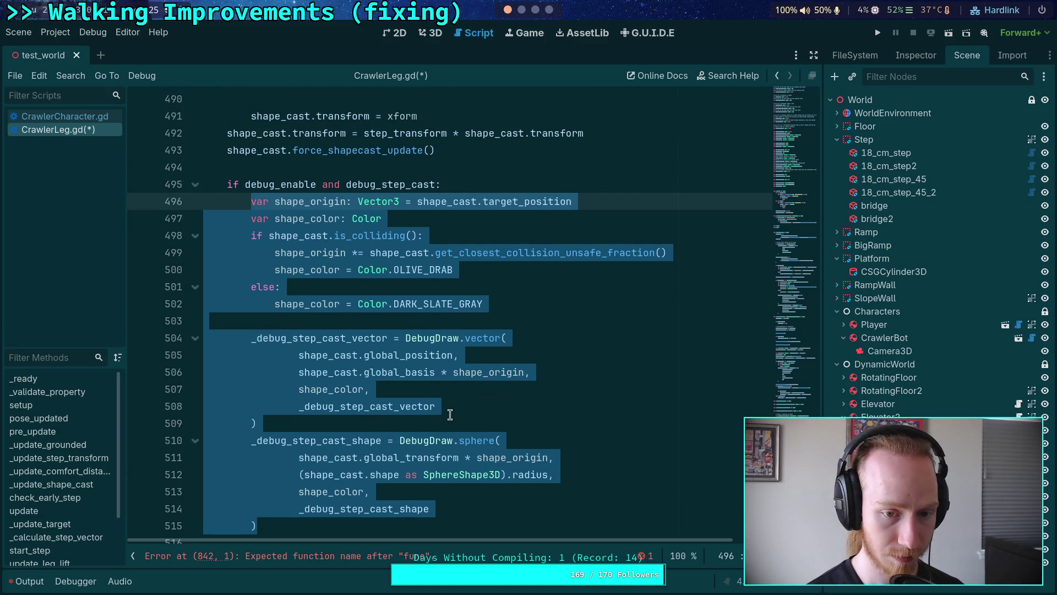
{"action": "key", "text": "ctrl+x"}
Complete the line as 'func ??() -> void:' and paste the debug drawing code as its body.
{"action": "scroll", "coordinate": [352, 358], "scroll_direction": "down", "scroll_amount": 7}
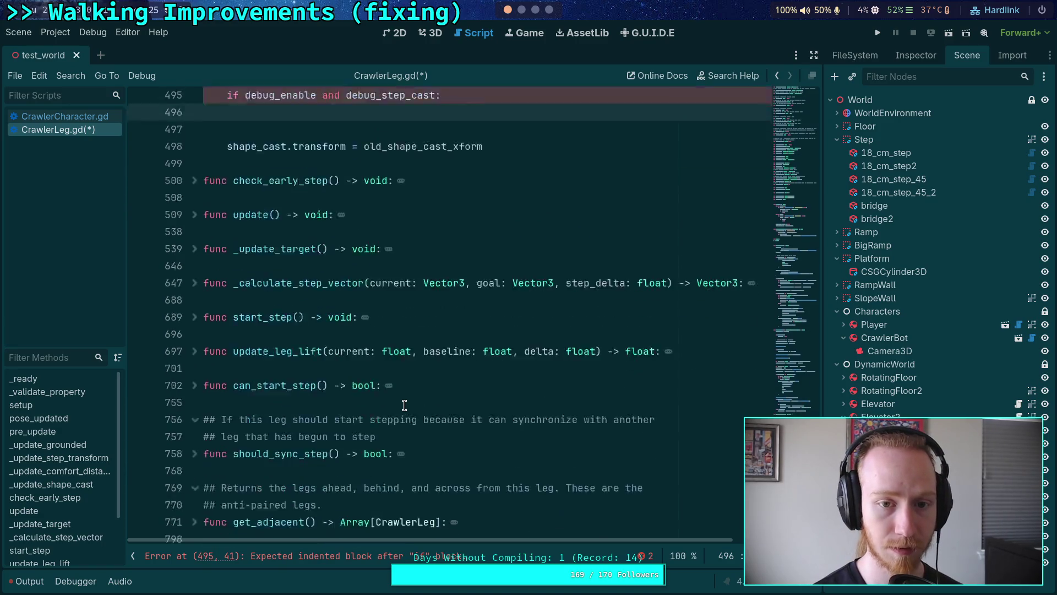
{"action": "left_click", "coordinate": [359, 347]}
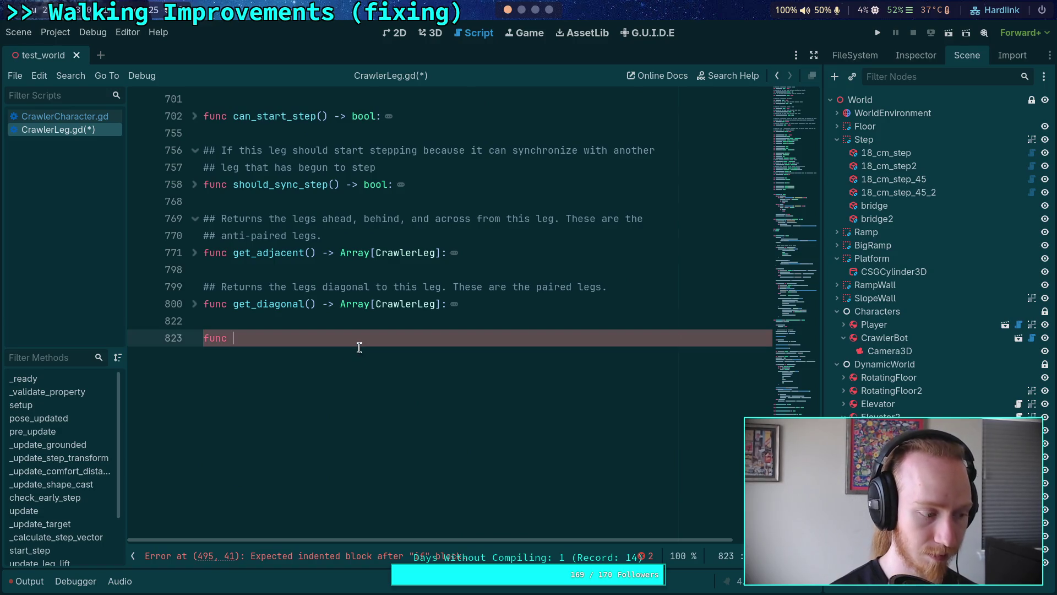
{"action": "scroll", "coordinate": [359, 347], "scroll_direction": "up", "scroll_amount": 10}
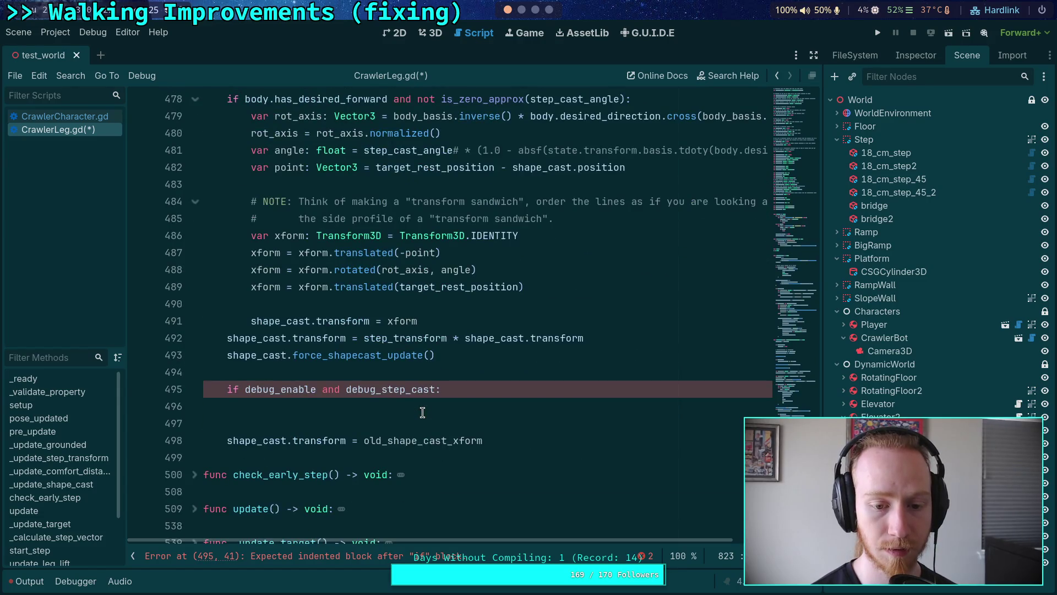
{"action": "scroll", "coordinate": [422, 412], "scroll_direction": "down", "scroll_amount": 10}
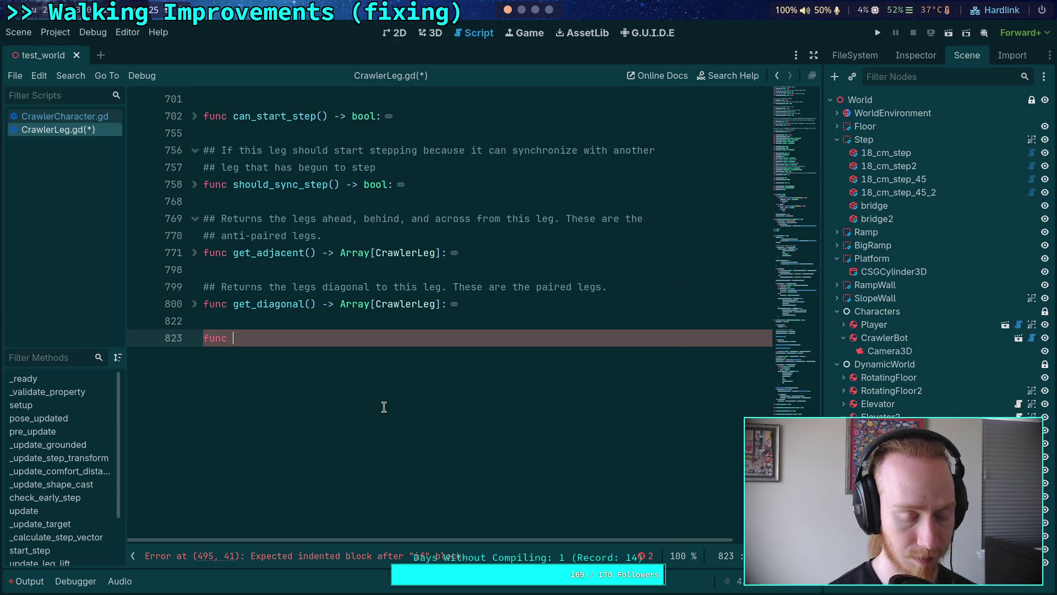
{"action": "type", "text": "??() "}
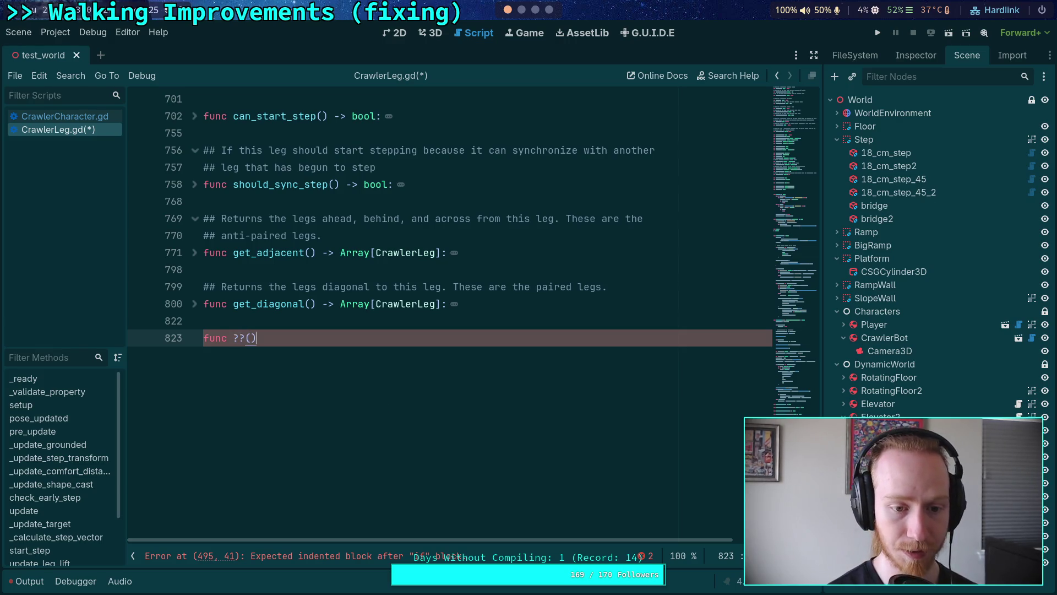
{"action": "type", "text": "-> void:"}
{"action": "key", "text": "Return"}
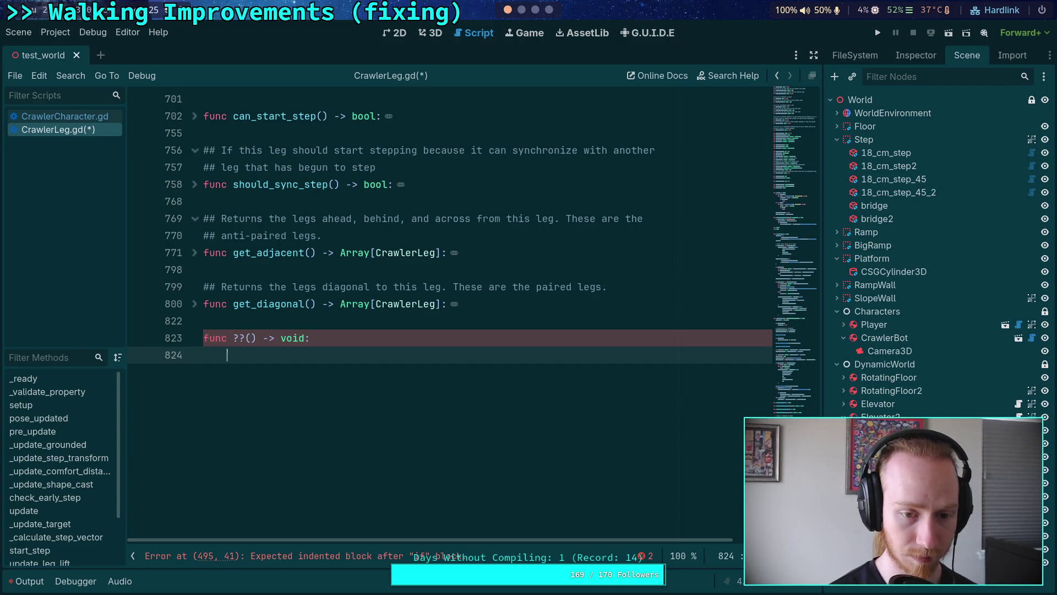
{"action": "key", "text": "ctrl+v"}
{"action": "scroll", "coordinate": [310, 442], "scroll_direction": "down", "scroll_amount": 3}
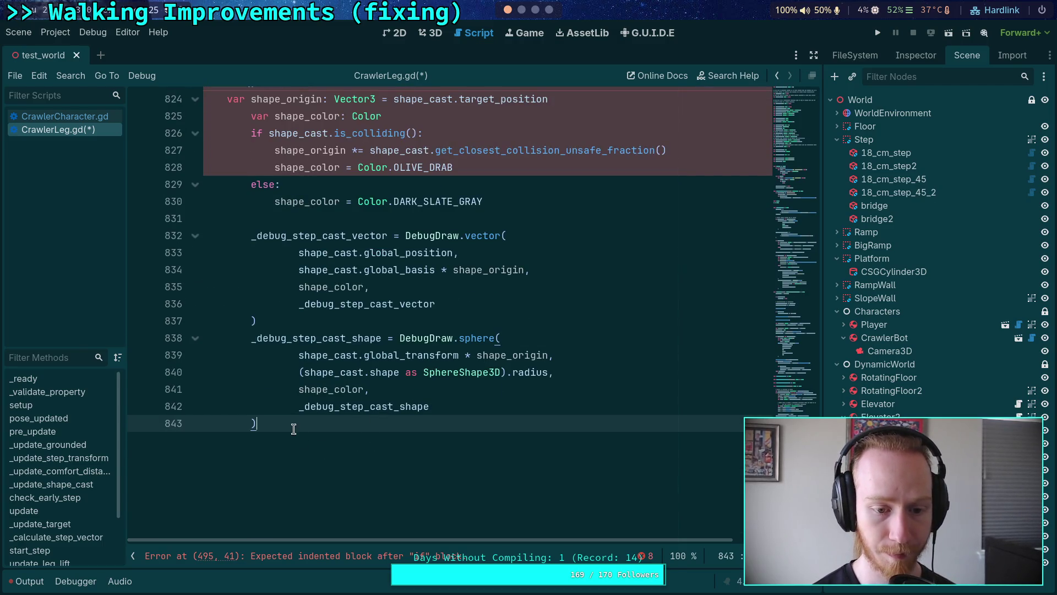
{"action": "left_click_drag", "start_coordinate": [292, 425], "coordinate": [281, 116]}
Dedent the pasted body, replace the ?? name with '_', and add a '_()' call in the debug check.
{"action": "key", "text": "shift+Tab"}
{"action": "left_click", "coordinate": [378, 303]}
{"action": "scroll", "coordinate": [378, 309], "scroll_direction": "up", "scroll_amount": 2}
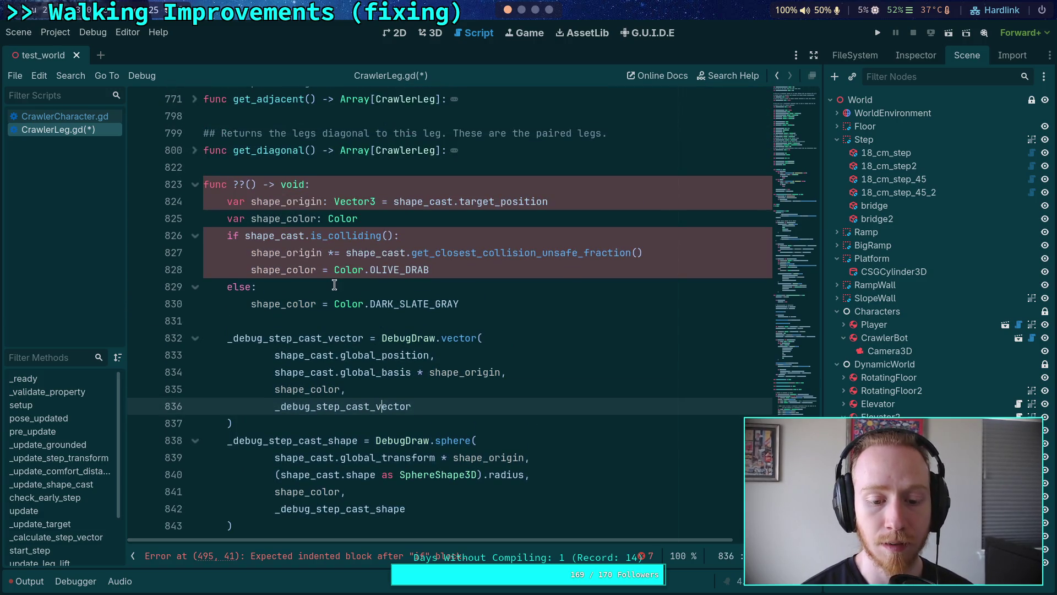
{"action": "left_click", "coordinate": [234, 187]}
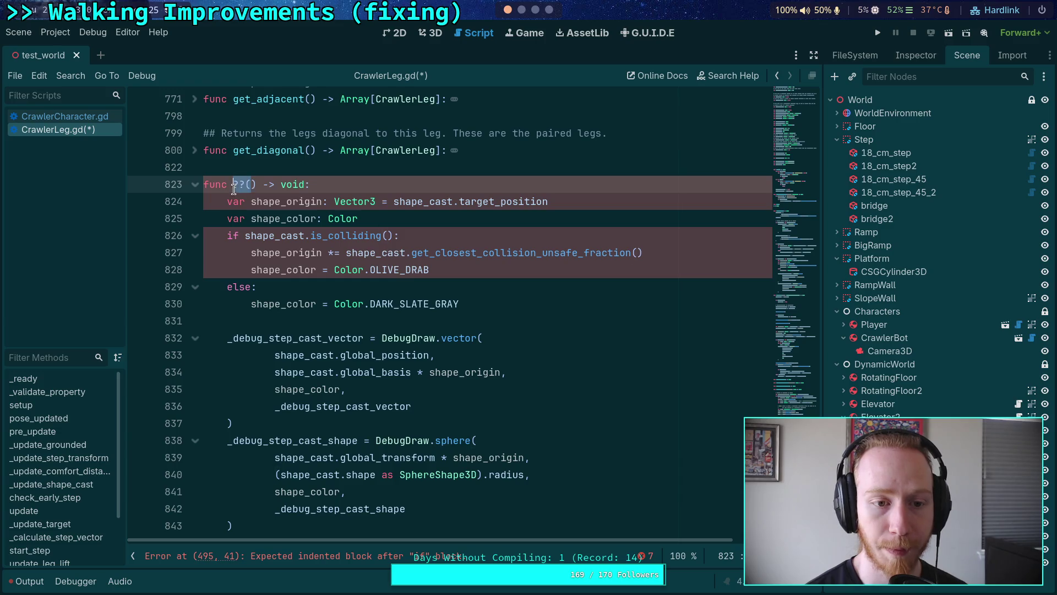
{"action": "double_click", "coordinate": [236, 186]}
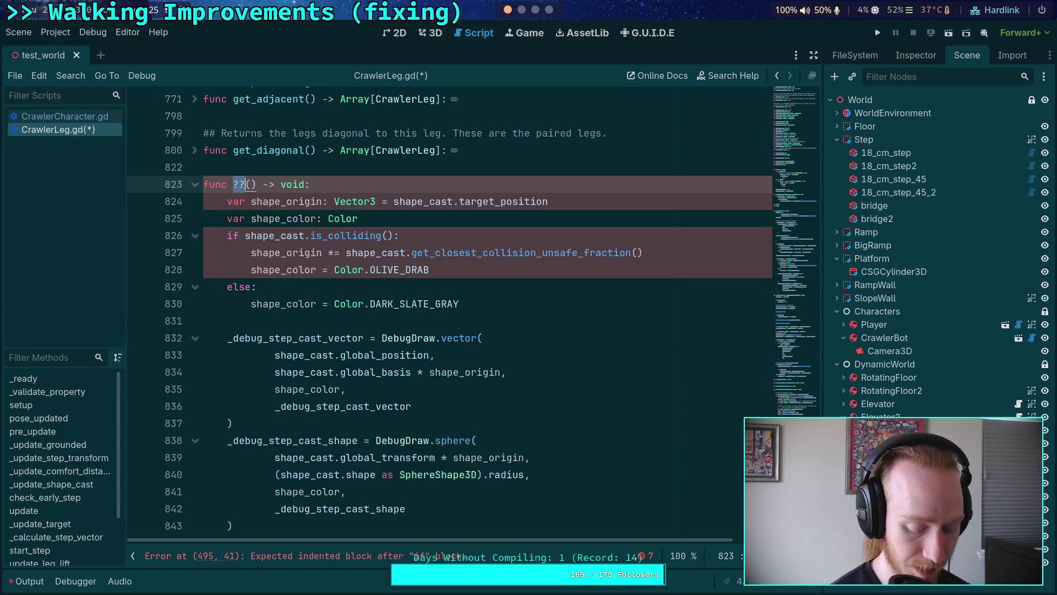
{"action": "type", "text": "_"}
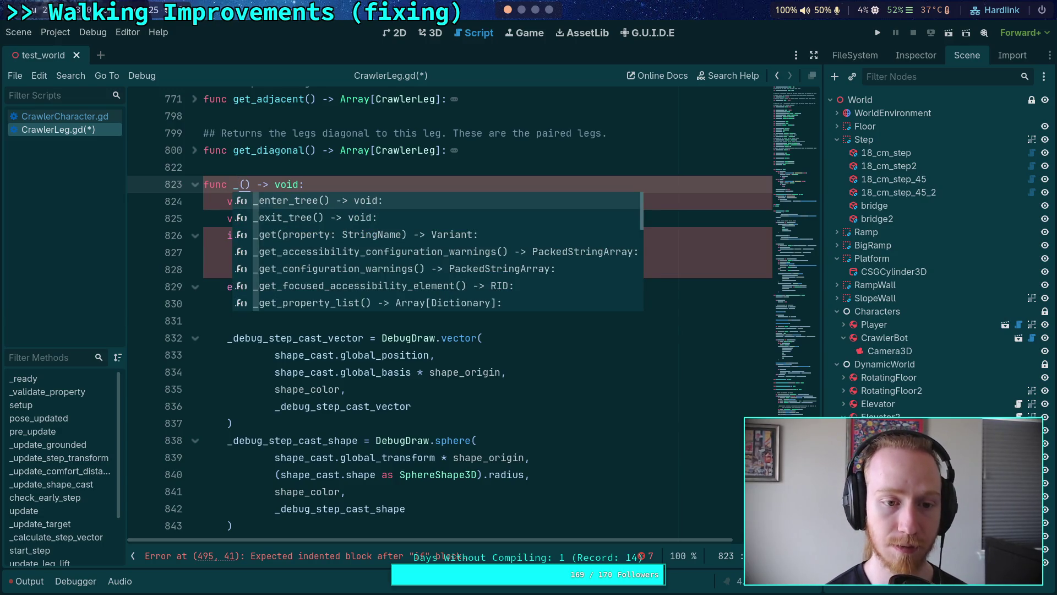
{"action": "key", "text": "Escape"}
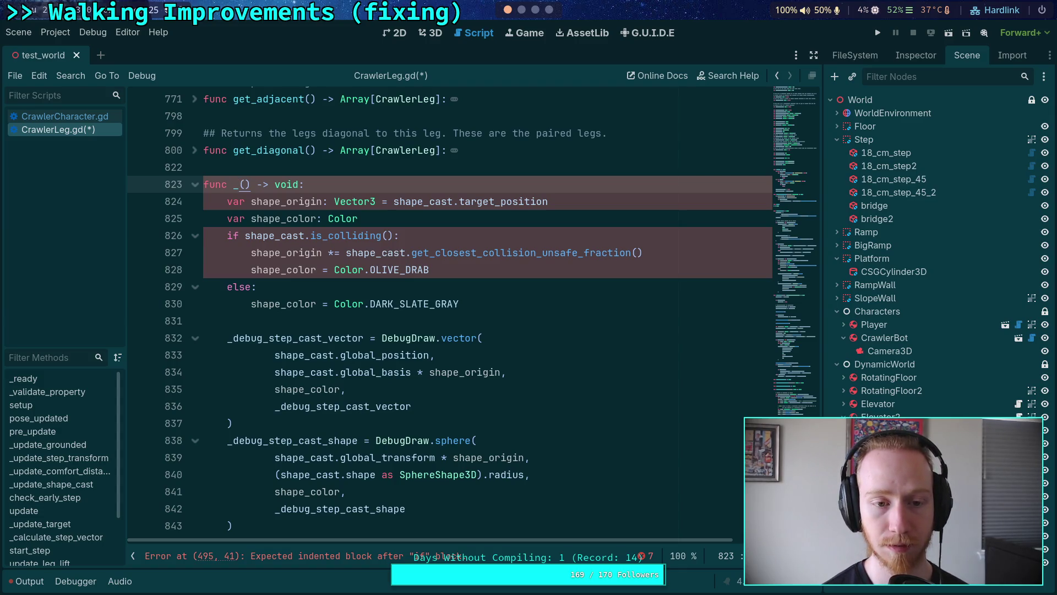
{"action": "key", "text": "ctrl+s"}
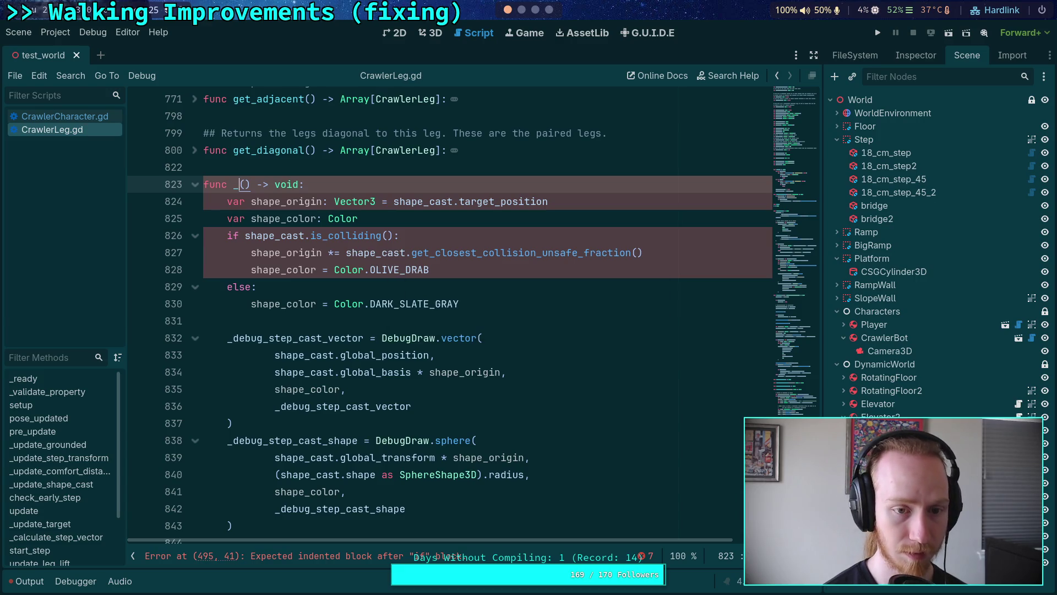
{"action": "left_click", "coordinate": [227, 405]}
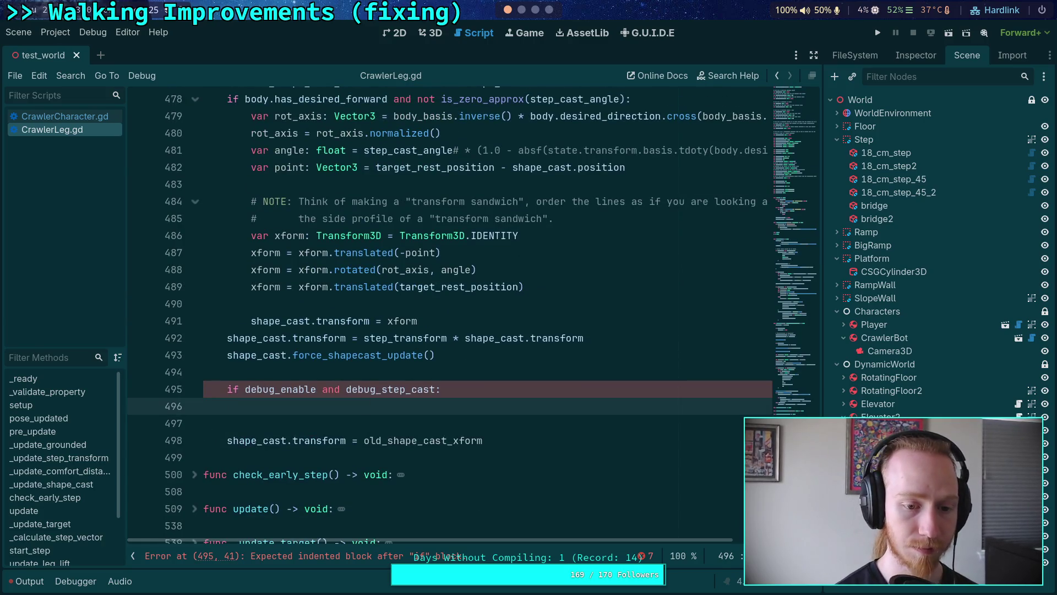
{"action": "key", "text": "Tab"}
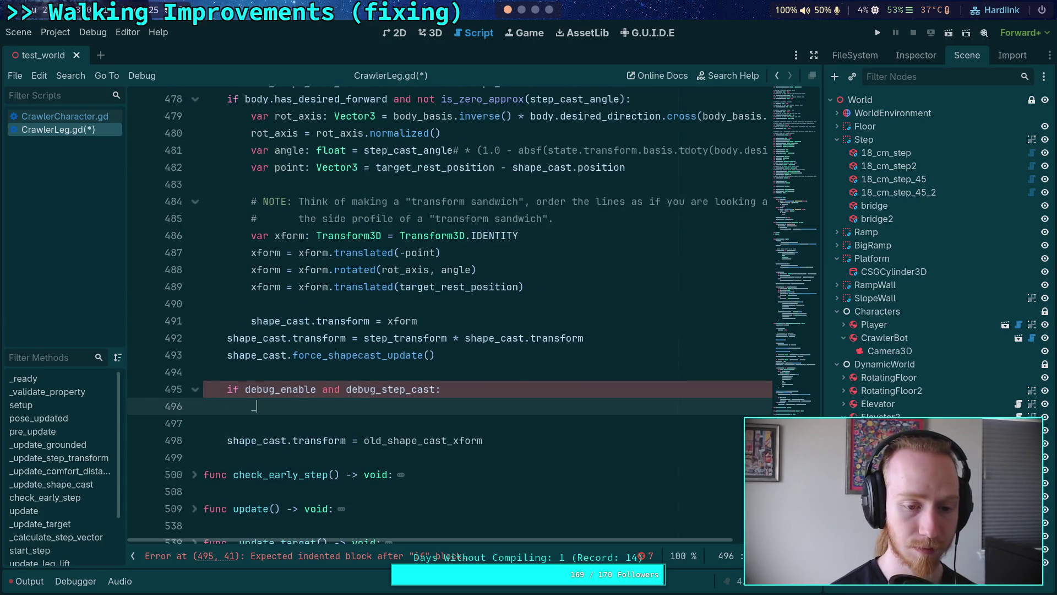
{"action": "type", "text": "()"}
{"action": "key", "text": "ctrl+s"}
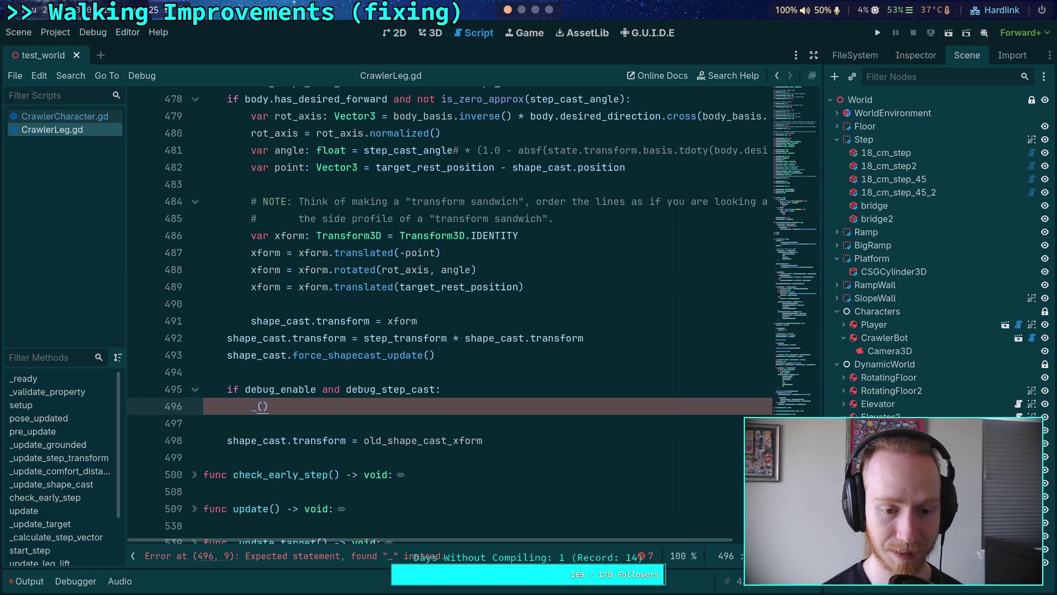
Rename the new function to _draw_step_cast on line 823 and save.
{"action": "scroll", "coordinate": [338, 394], "scroll_direction": "down", "scroll_amount": 10}
{"action": "scroll", "coordinate": [338, 394], "scroll_direction": "down", "scroll_amount": 4}
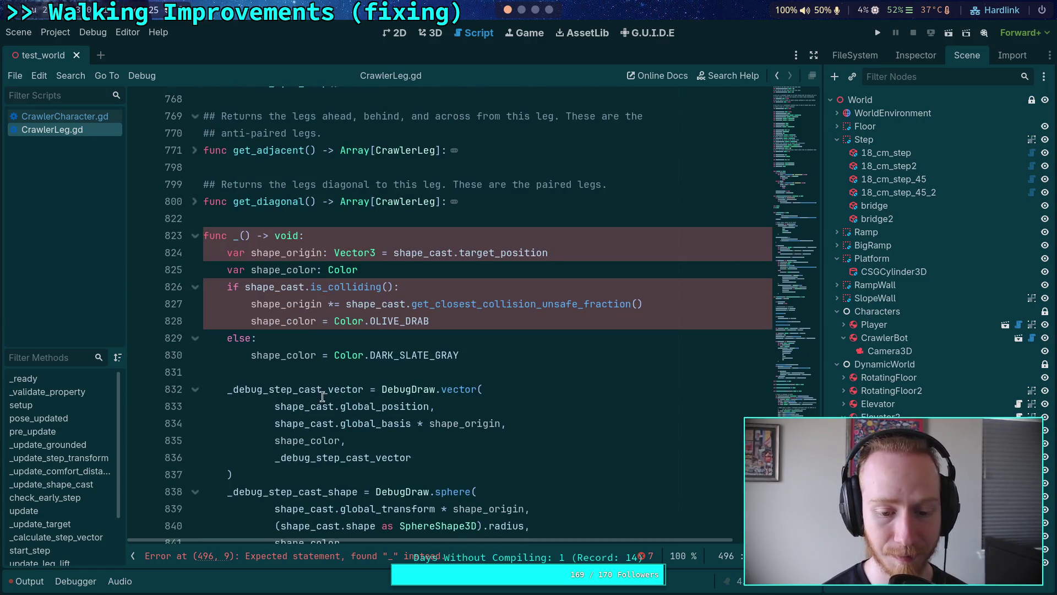
{"action": "left_click", "coordinate": [242, 236]}
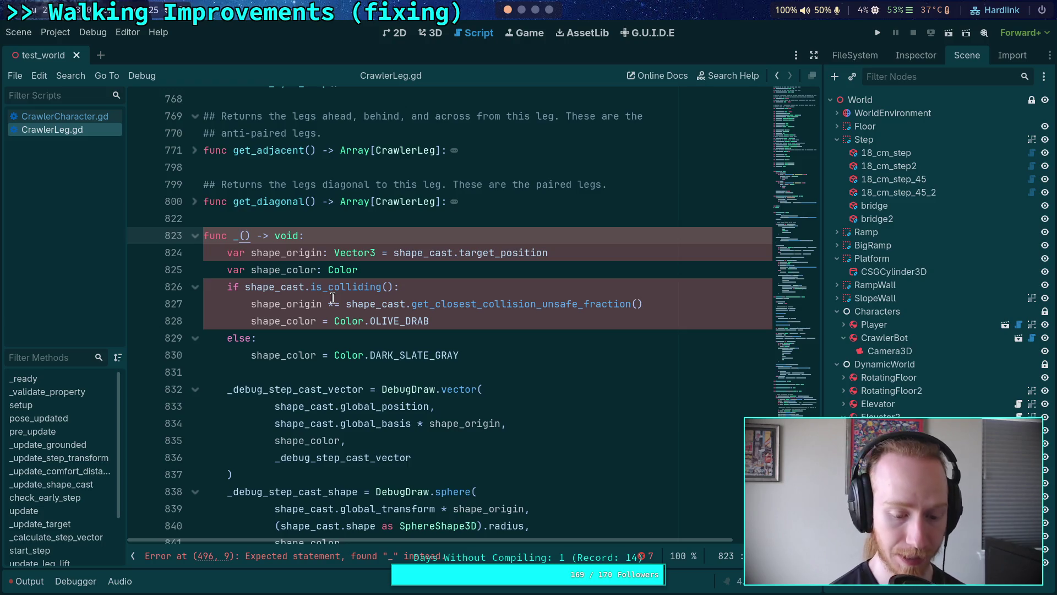
{"action": "type", "text": "draw_"}
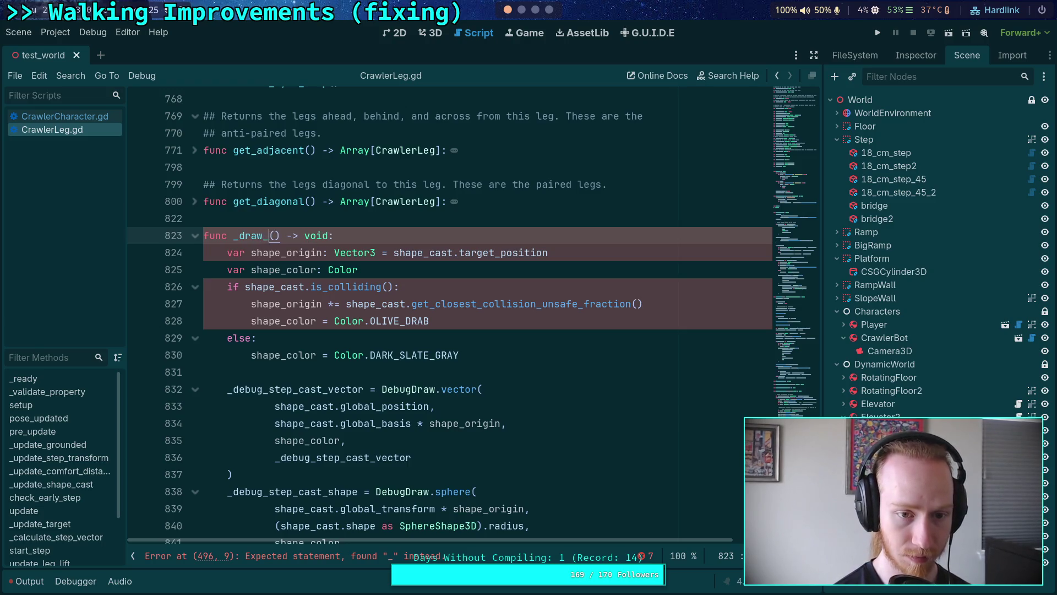
{"action": "type", "text": "step_cast"}
{"action": "key", "text": "ctrl+s"}
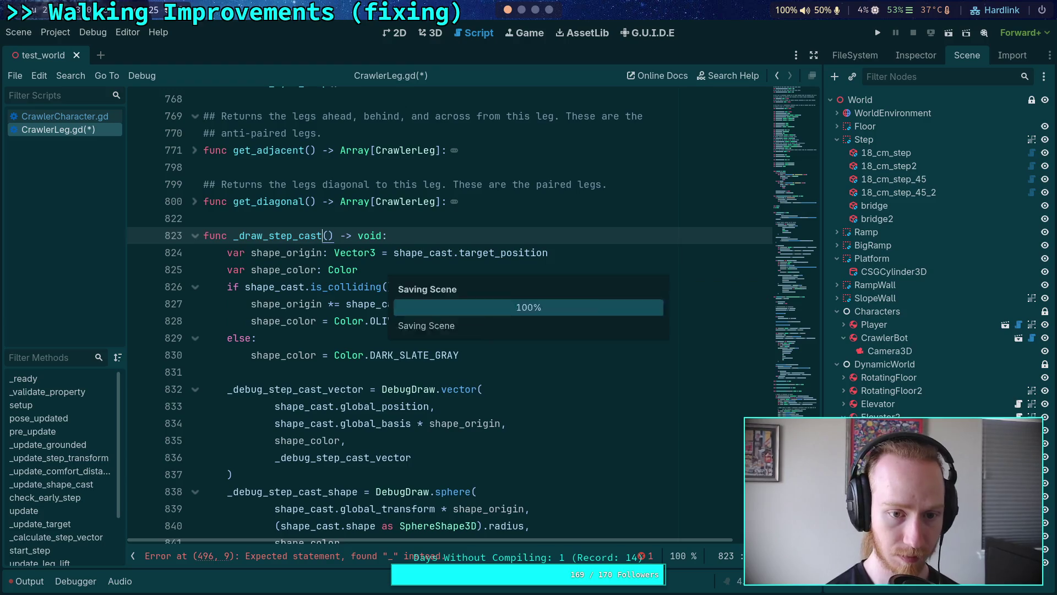
Fix the call on line 496 to _draw_step_cast() and save the script.
{"action": "left_click", "coordinate": [254, 303]}
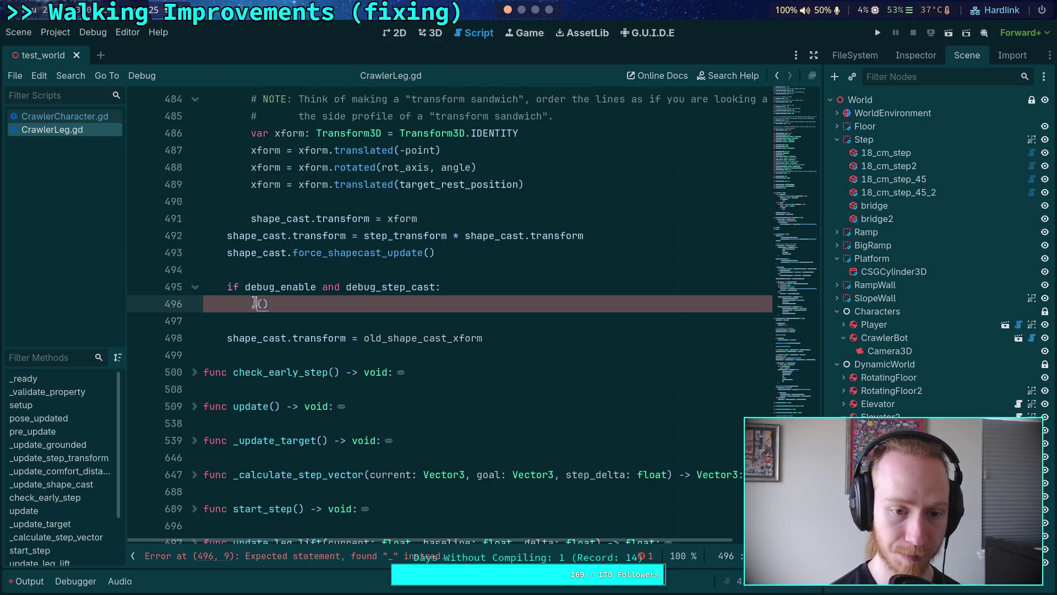
{"action": "type", "text": "dra"}
{"action": "key", "text": "Return"}
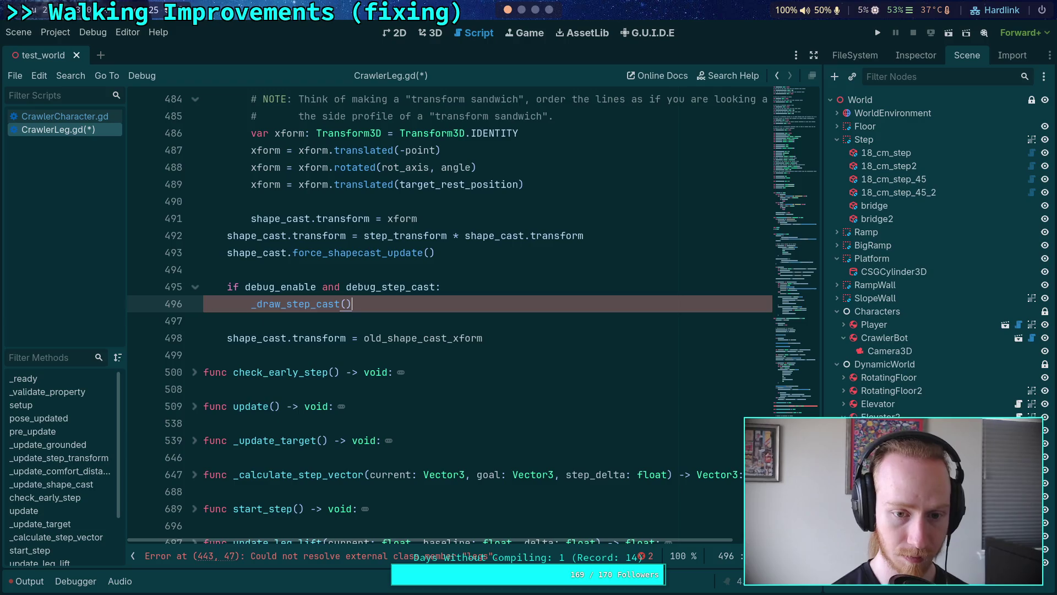
{"action": "key", "text": "ctrl+s"}
{"action": "scroll", "coordinate": [345, 391], "scroll_direction": "up", "scroll_amount": 15}
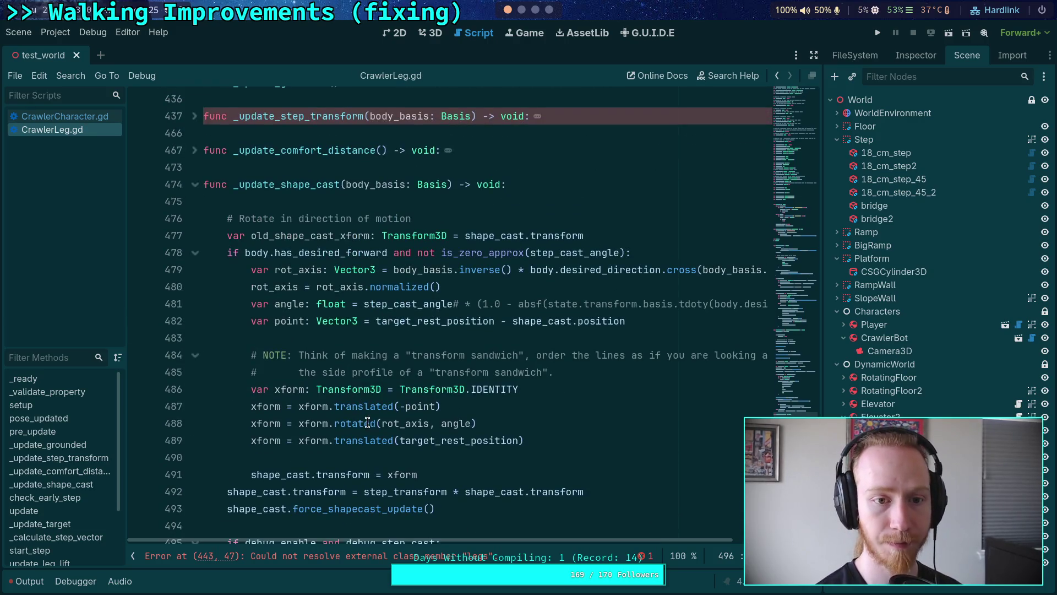
Fold _update_shape_cast and check _update_step_transform for the line 443 error.
{"action": "left_click", "coordinate": [195, 287]}
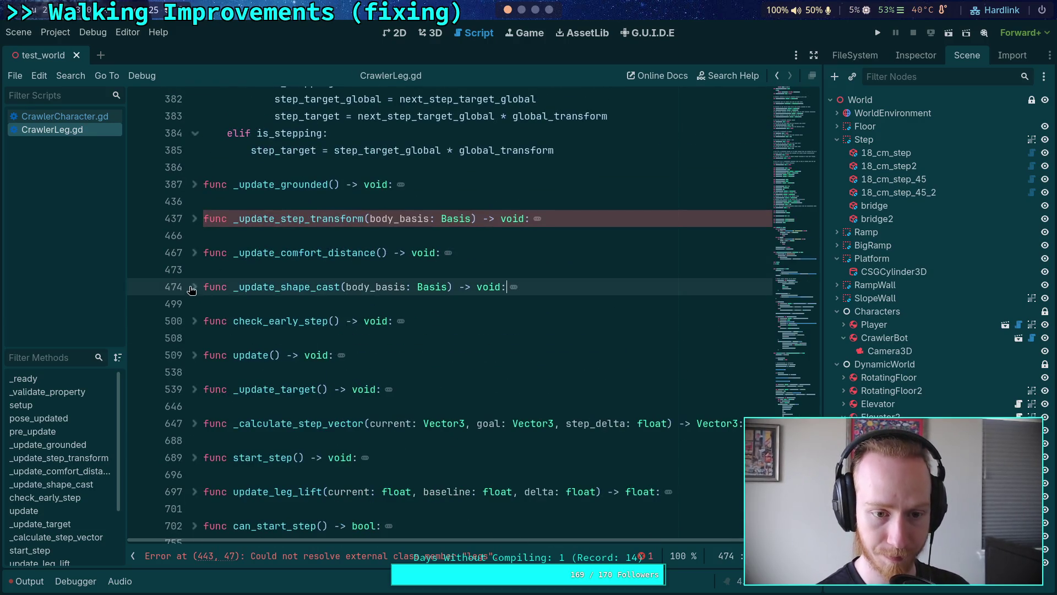
{"action": "left_click", "coordinate": [195, 220]}
{"action": "scroll", "coordinate": [197, 226], "scroll_direction": "down", "scroll_amount": 5}
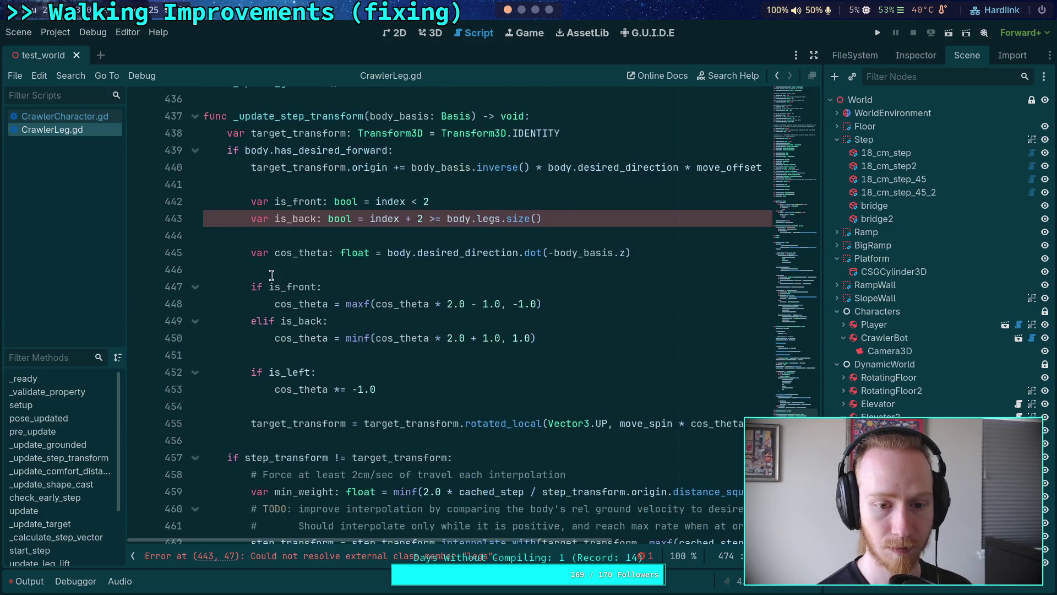
{"action": "scroll", "coordinate": [198, 274], "scroll_direction": "up", "scroll_amount": 6}
{"action": "left_click", "coordinate": [195, 270]}
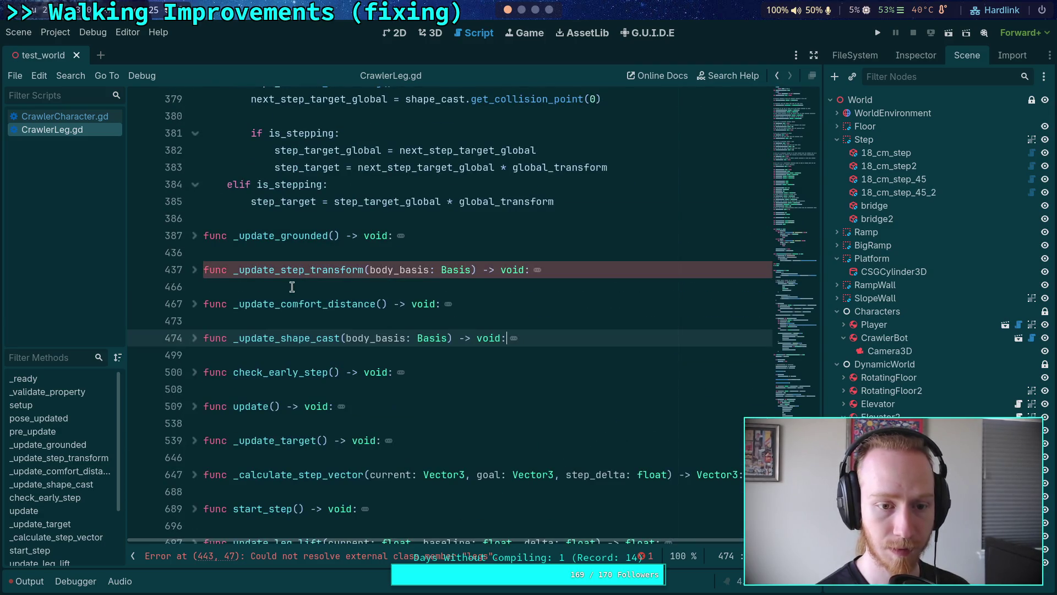
Search for debug_enable and review the _debug_target_sphere step-target drawing code.
{"action": "key", "text": "ctrl+f"}
{"action": "type", "text": "debug_enable"}
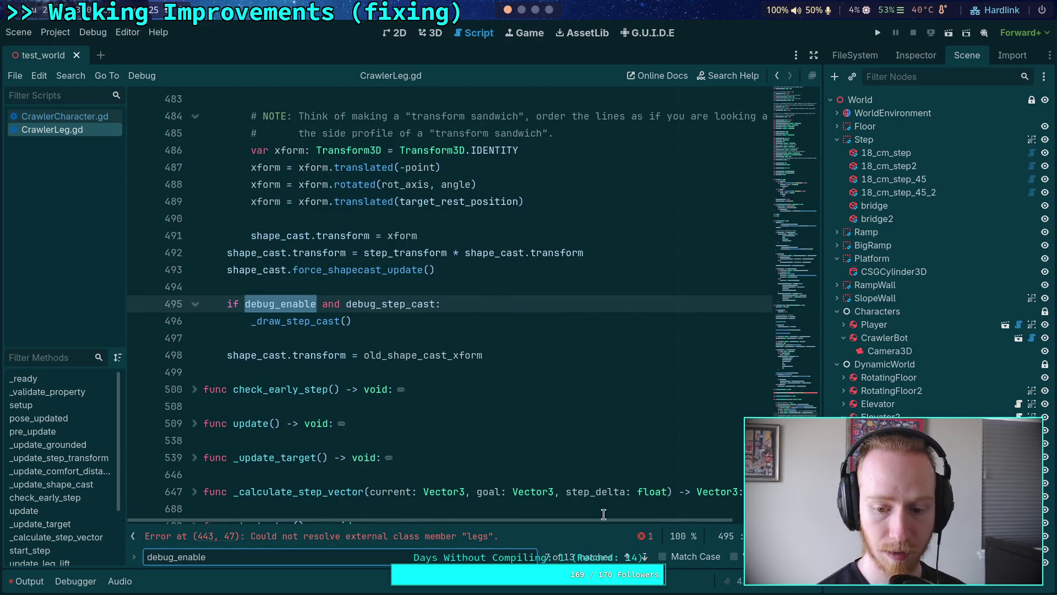
{"action": "key", "text": "Return"}
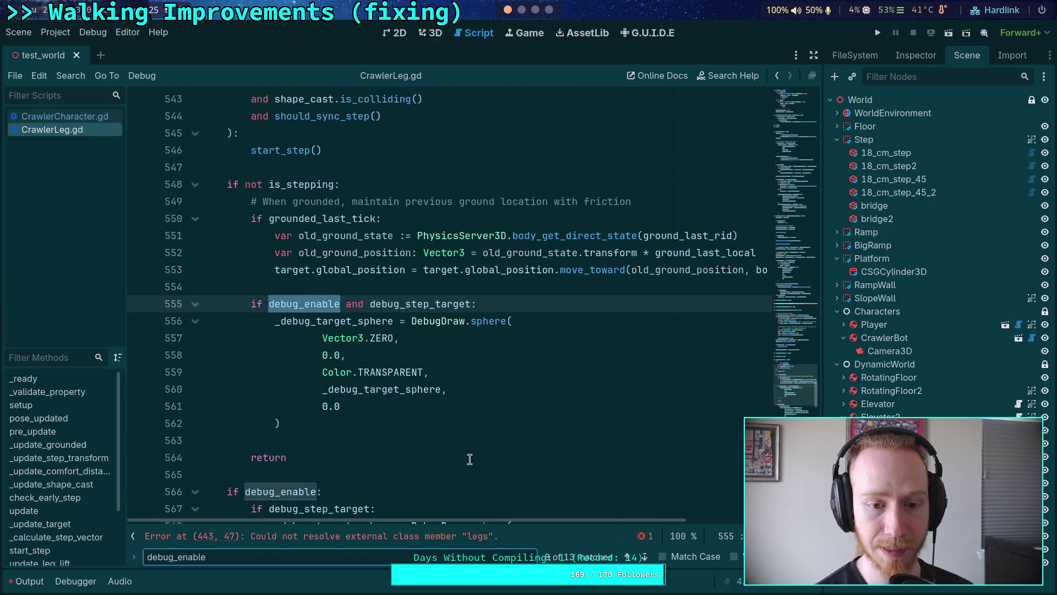
{"action": "double_click", "coordinate": [373, 389]}
{"action": "scroll", "coordinate": [317, 416], "scroll_direction": "down", "scroll_amount": 2}
{"action": "scroll", "coordinate": [318, 413], "scroll_direction": "down", "scroll_amount": 1}
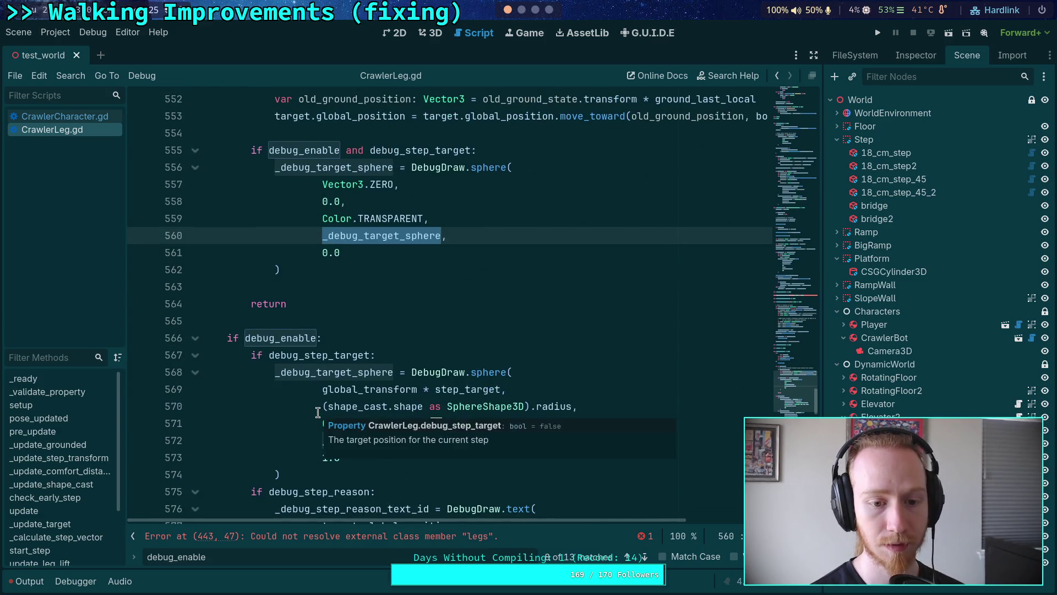
{"action": "scroll", "coordinate": [318, 413], "scroll_direction": "up", "scroll_amount": 3}
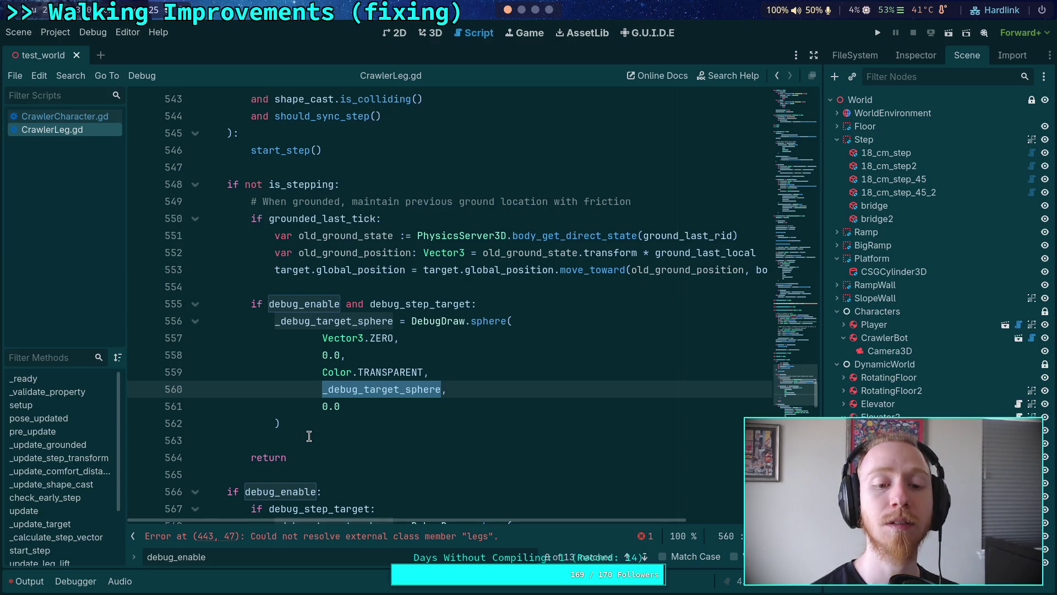
{"action": "scroll", "coordinate": [308, 435], "scroll_direction": "down", "scroll_amount": 6}
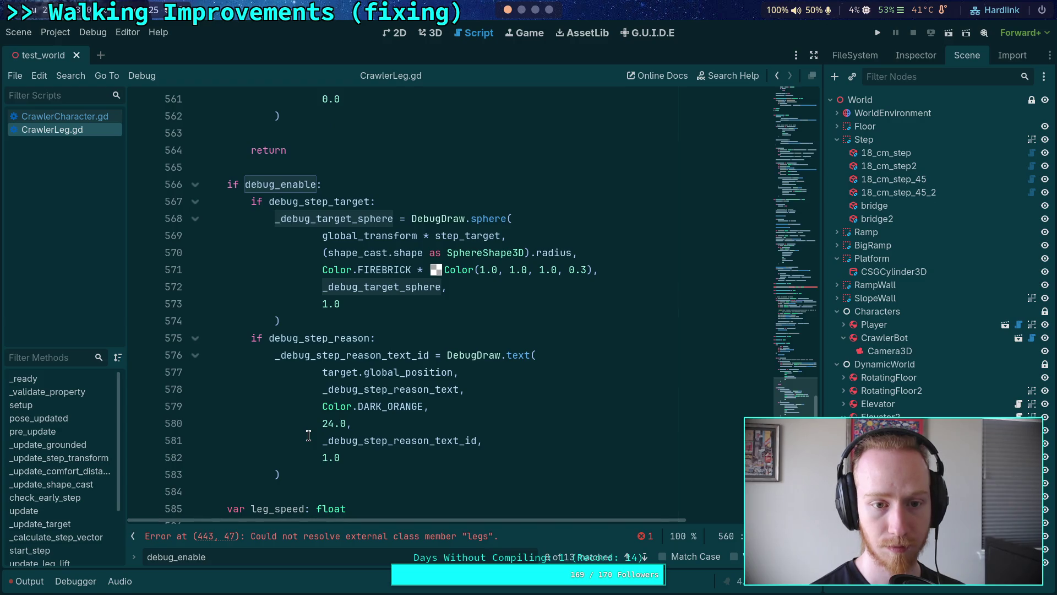
{"action": "scroll", "coordinate": [308, 436], "scroll_direction": "up", "scroll_amount": 4}
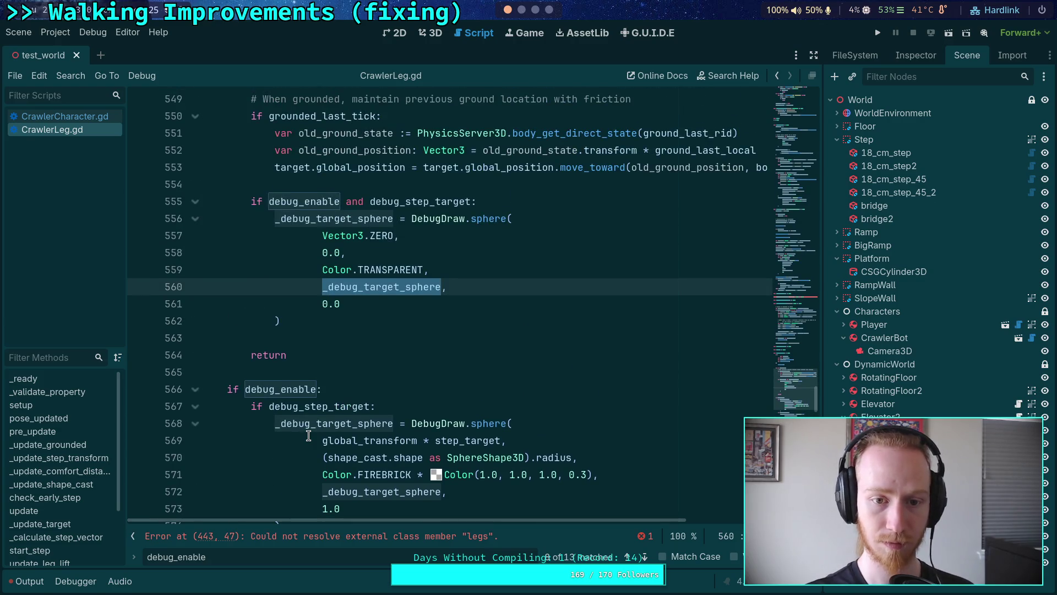
{"action": "scroll", "coordinate": [309, 435], "scroll_direction": "down", "scroll_amount": 1}
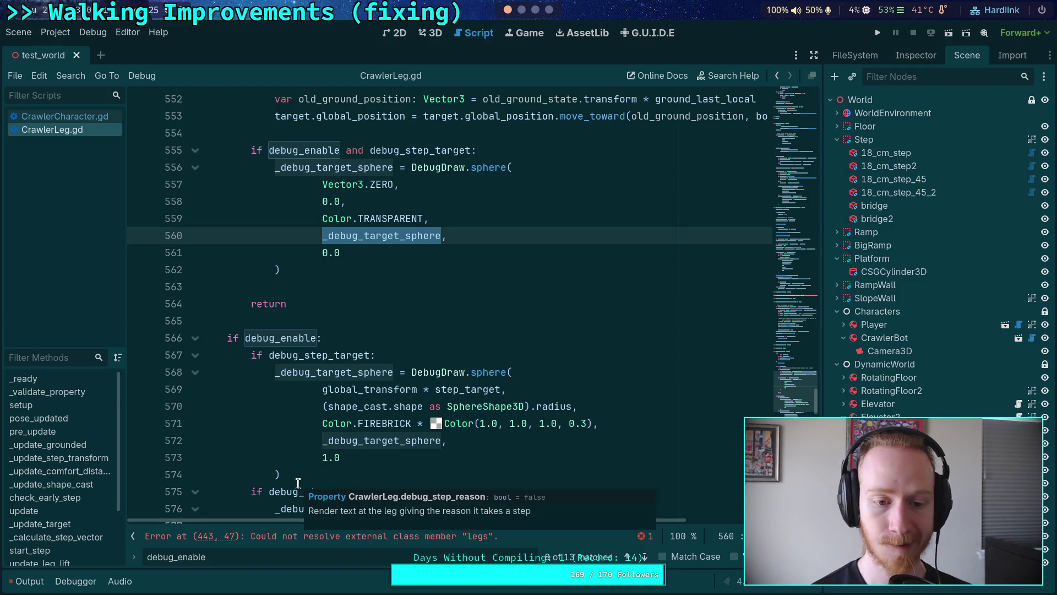
{"action": "scroll", "coordinate": [296, 364], "scroll_direction": "down", "scroll_amount": 2}
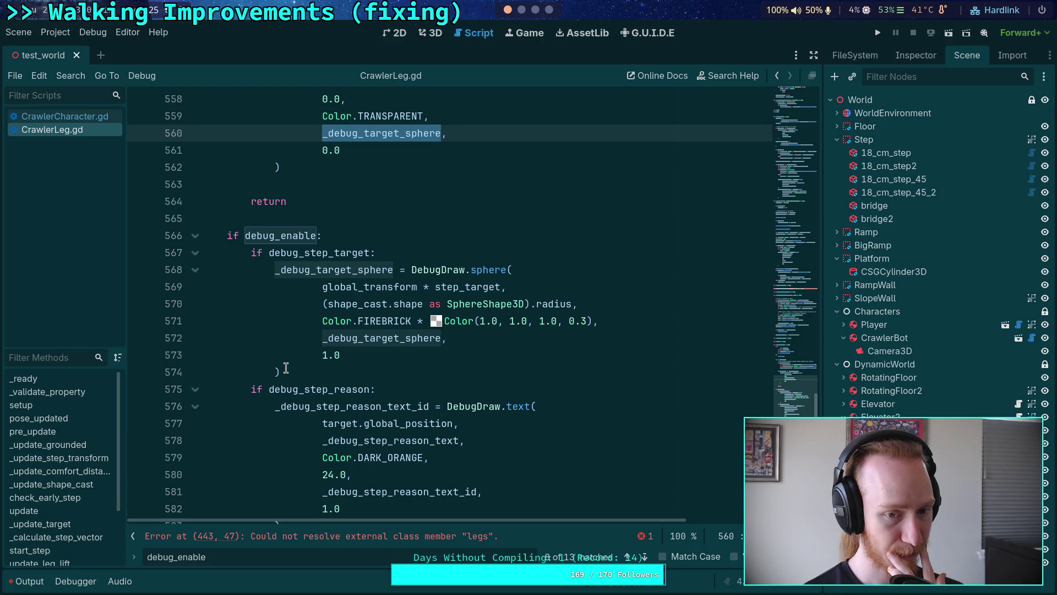